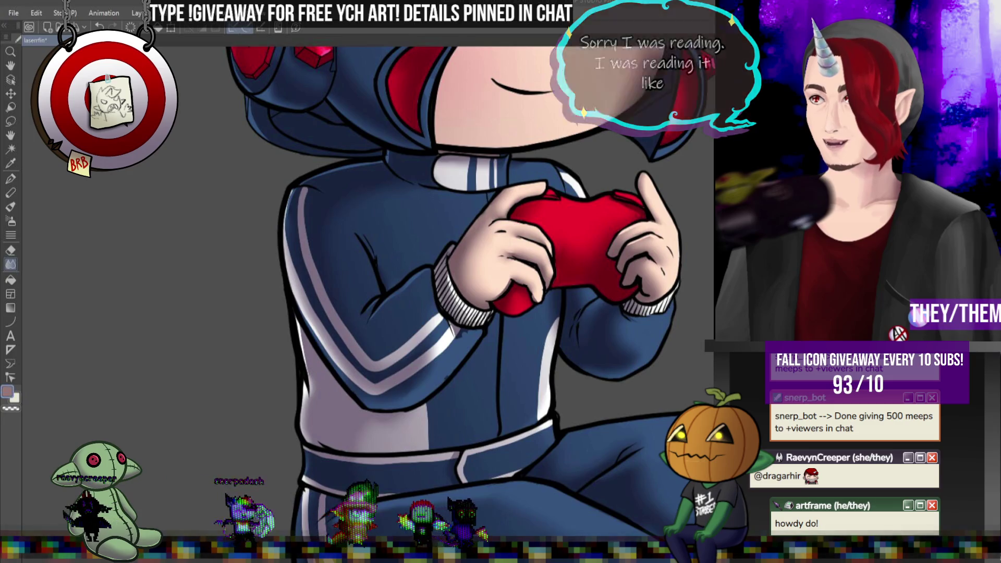
- Paint a glossy pale highlight stroke across the red controller, redoing the first attempt
scroll(439, 232, "down", 5)
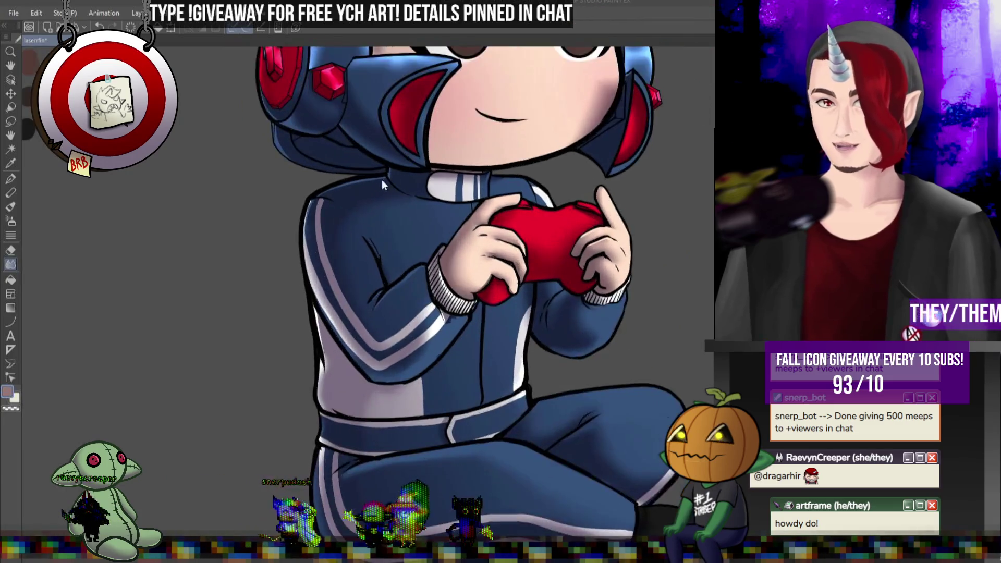
scroll(479, 127, "up", 5)
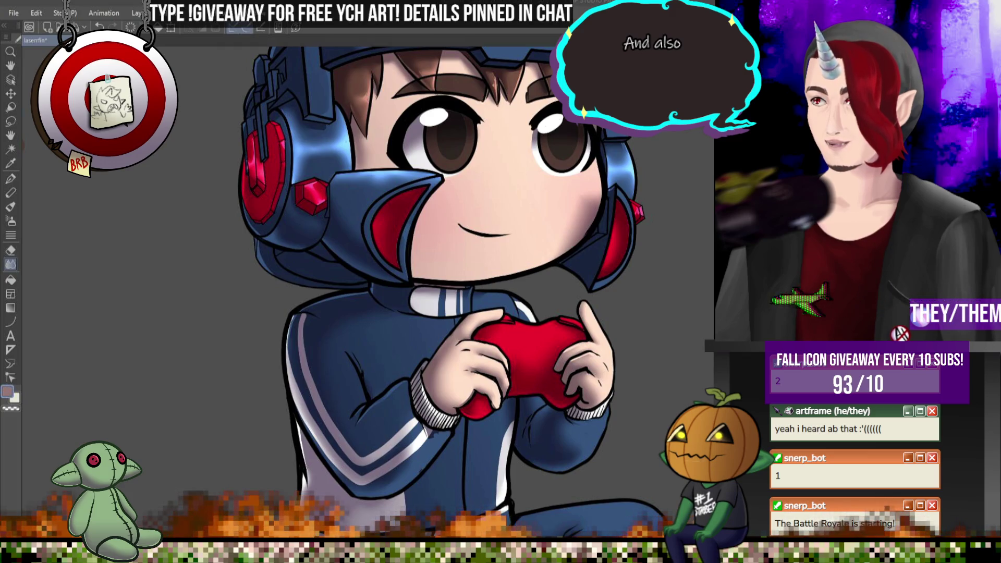
scroll(476, 290, "up", 2)
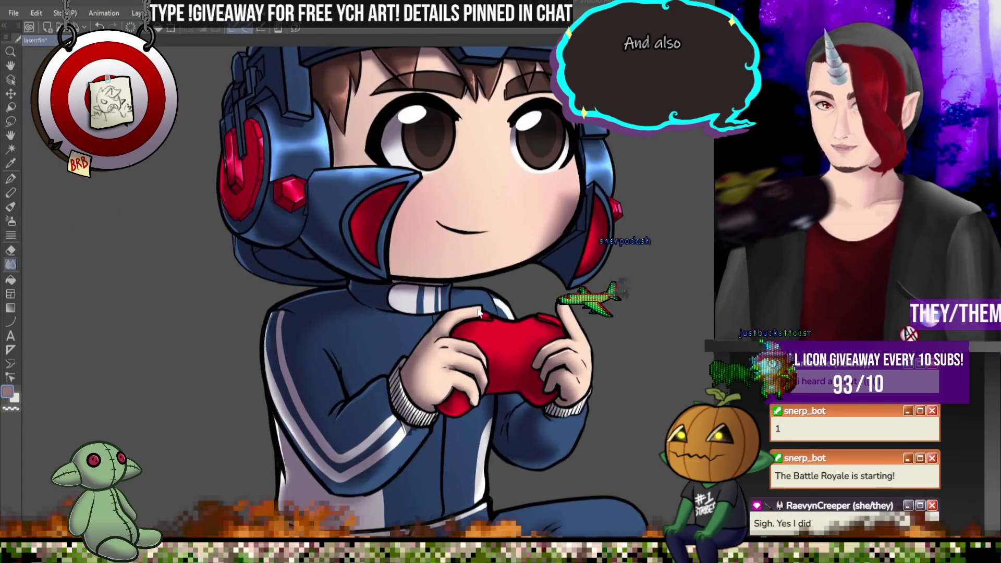
scroll(581, 280, "down", 3)
scroll(583, 279, "up", 1)
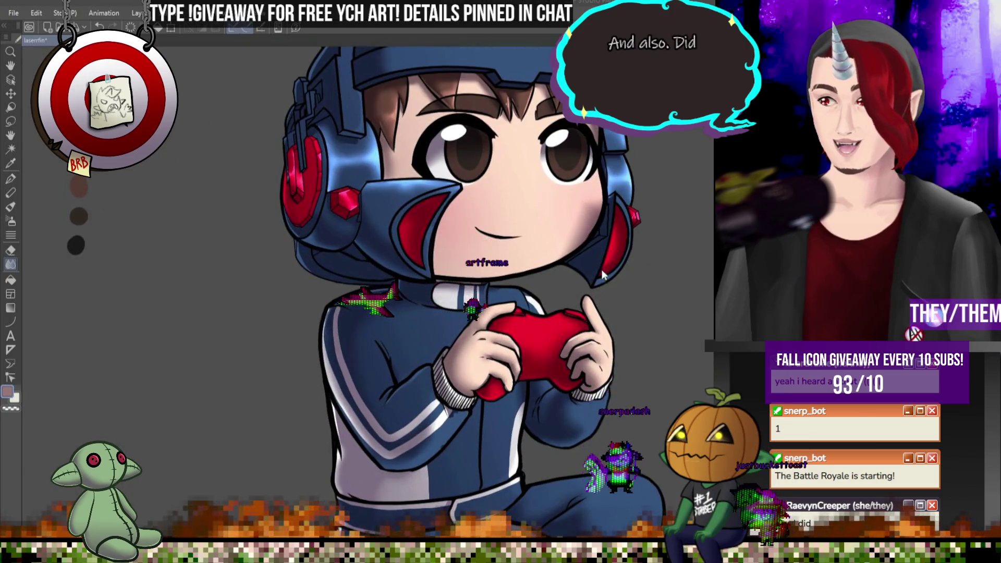
scroll(477, 262, "down", 3)
scroll(435, 234, "up", 1)
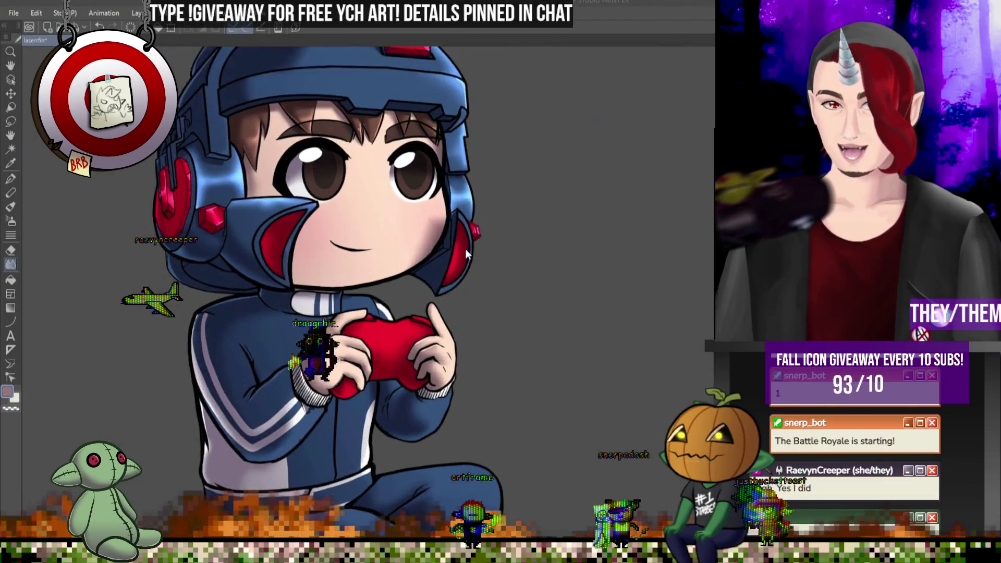
scroll(465, 249, "down", 2)
scroll(460, 281, "up", 4)
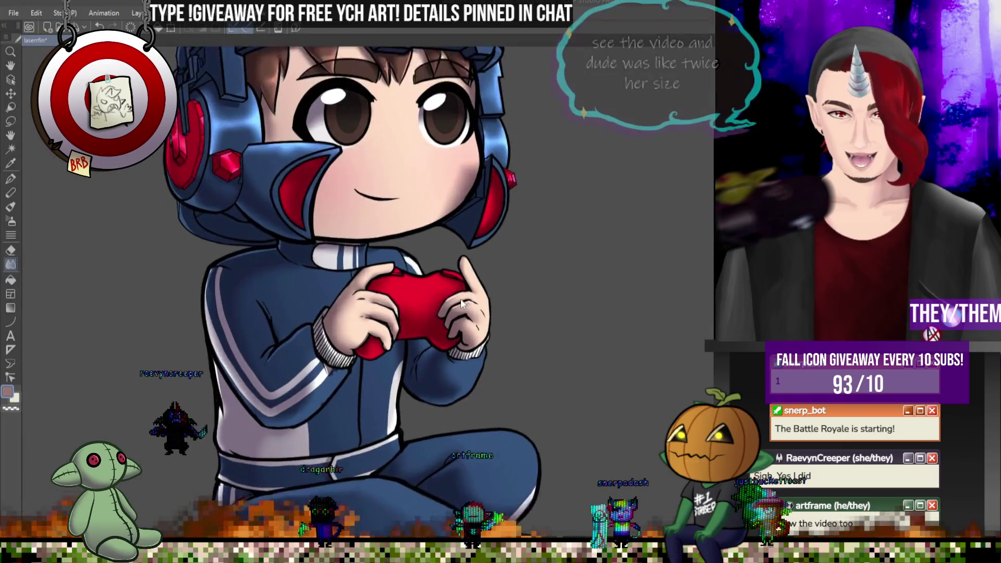
scroll(505, 330, "down", 2)
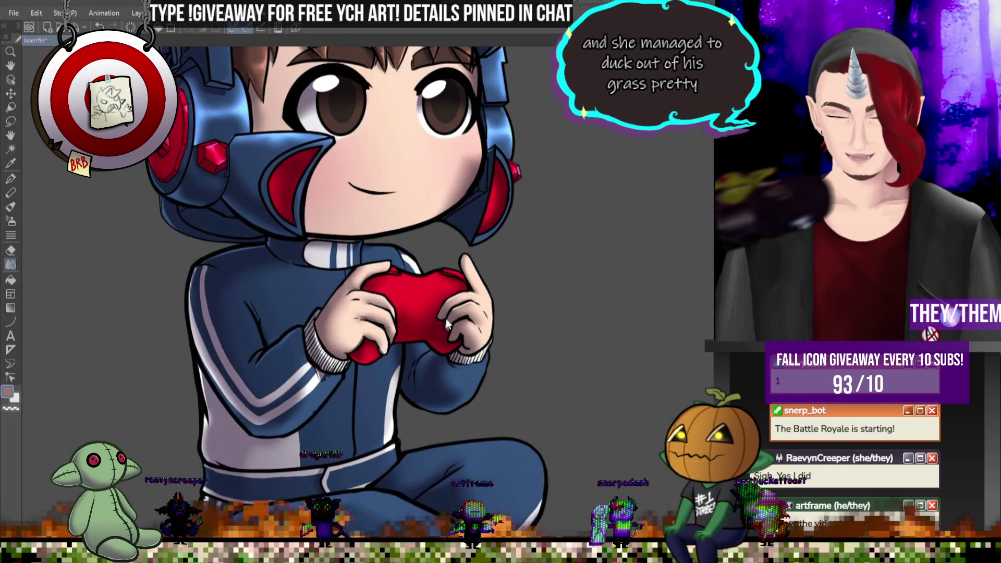
scroll(529, 297, "up", 3)
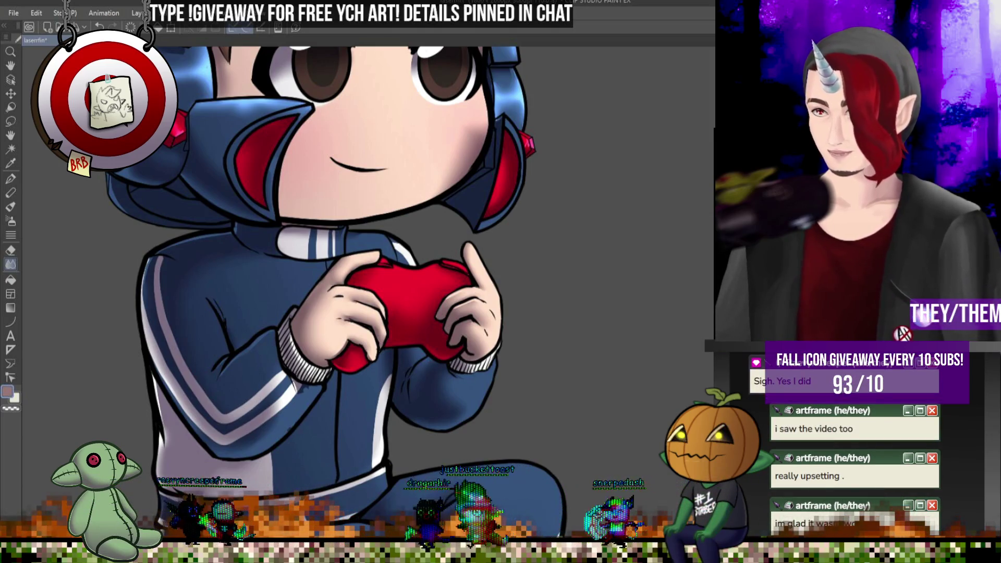
scroll(458, 255, "up", 1)
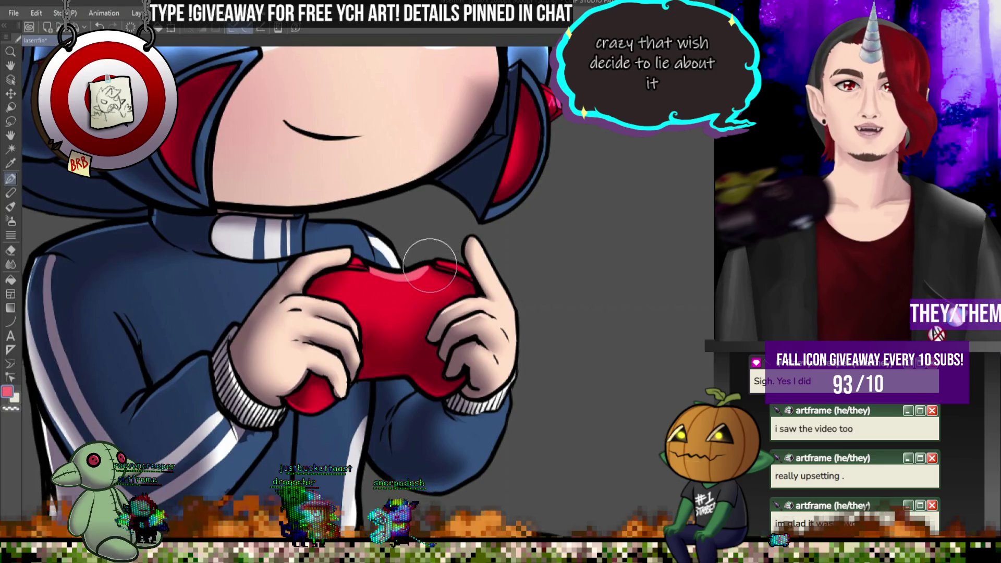
mouse_move(401, 276)
left_mouse_down()
mouse_move(401, 294)
mouse_move(406, 281)
left_mouse_up()
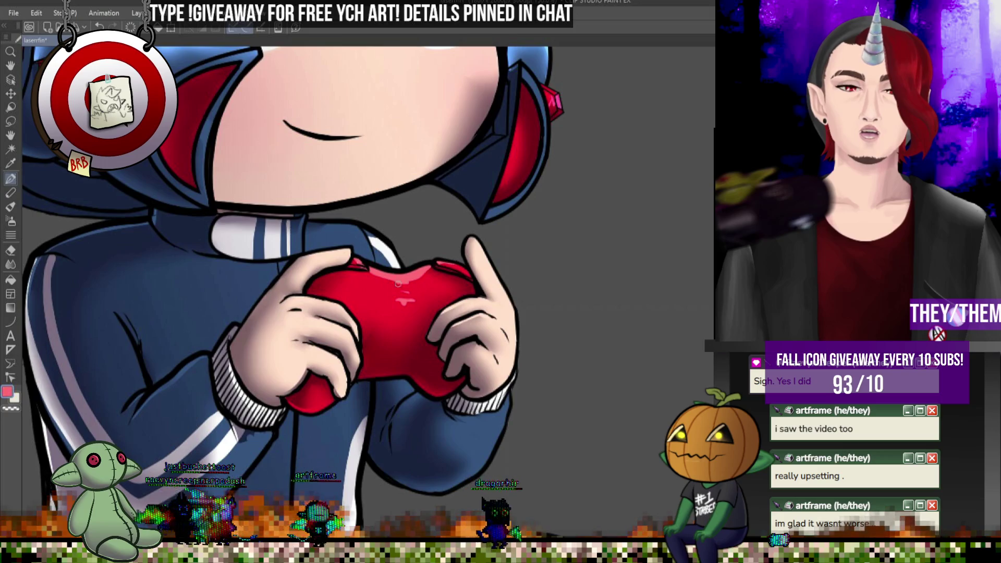
key("ctrl+z")
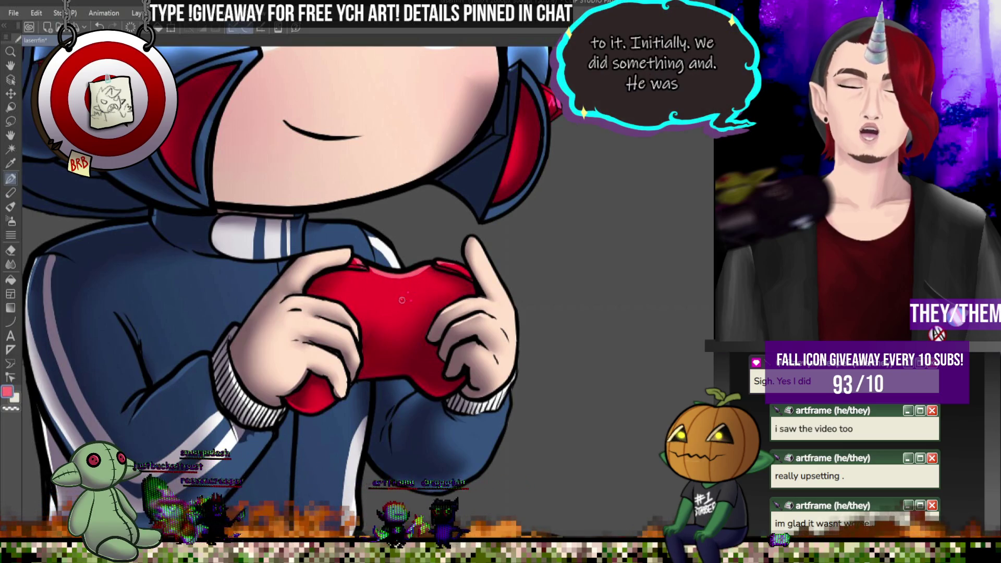
left_click_drag(396, 275, 414, 281)
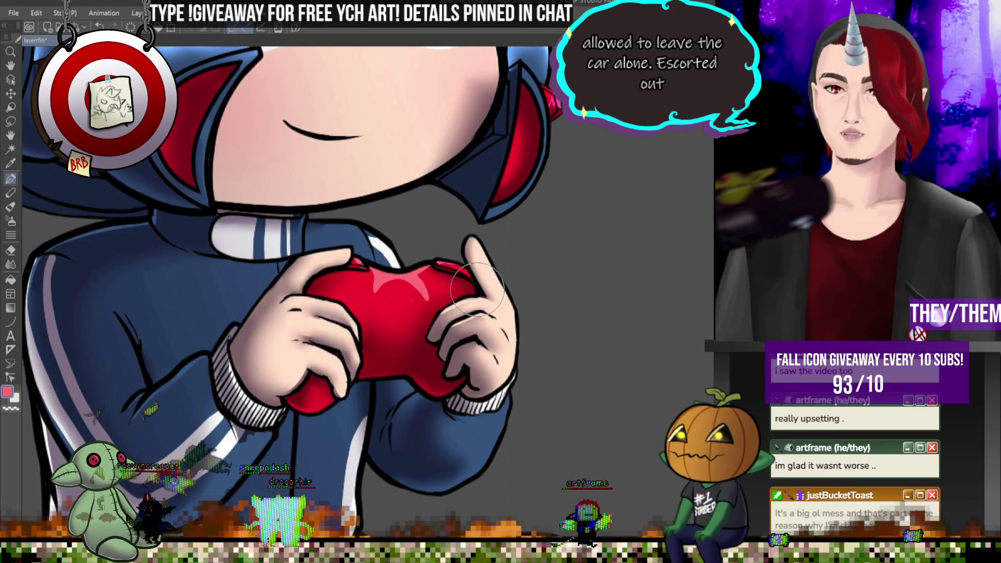
- Add a small pale pink highlight on the controller and begin blending it into the red
left_click(13, 267)
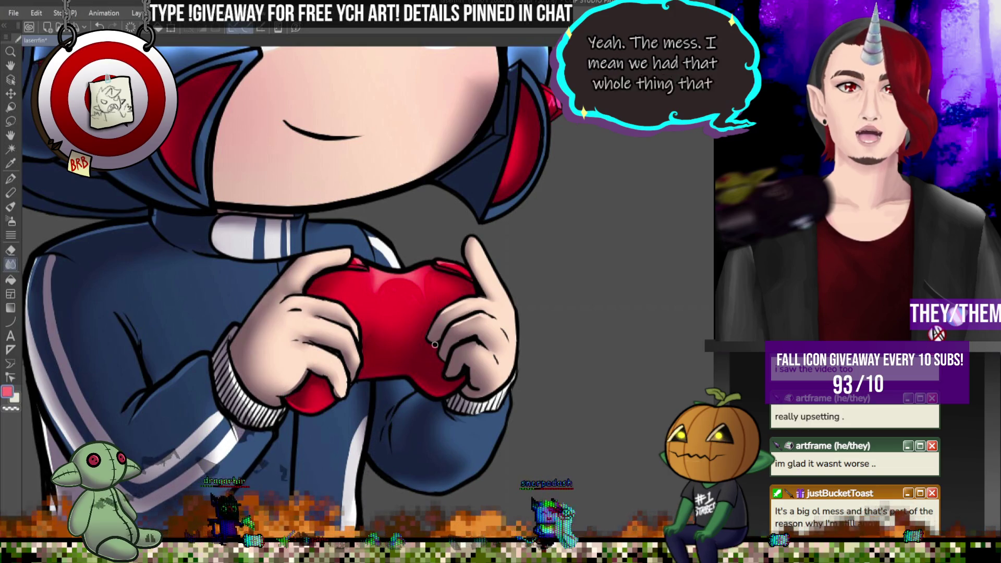
key("p")
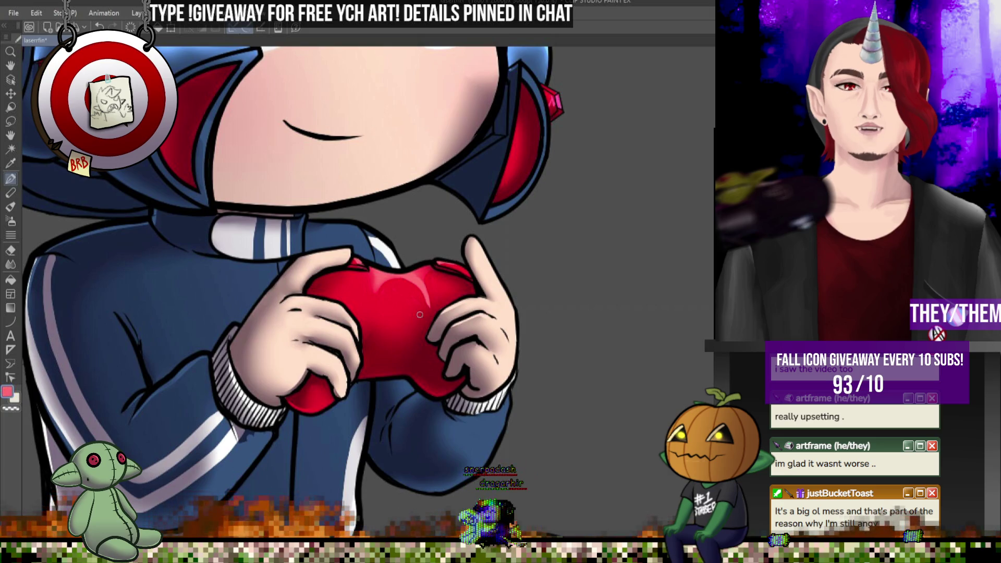
key("j")
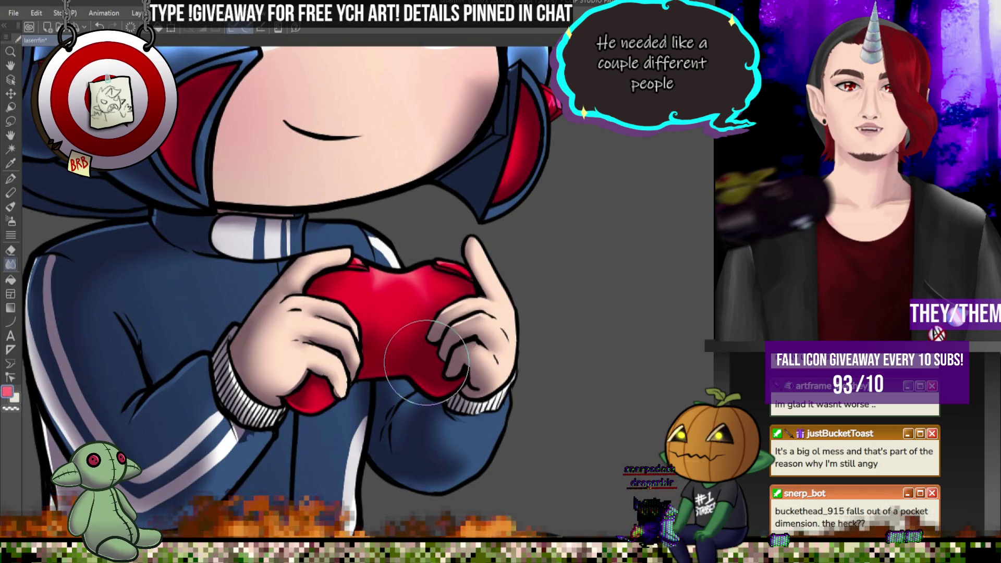
key("p")
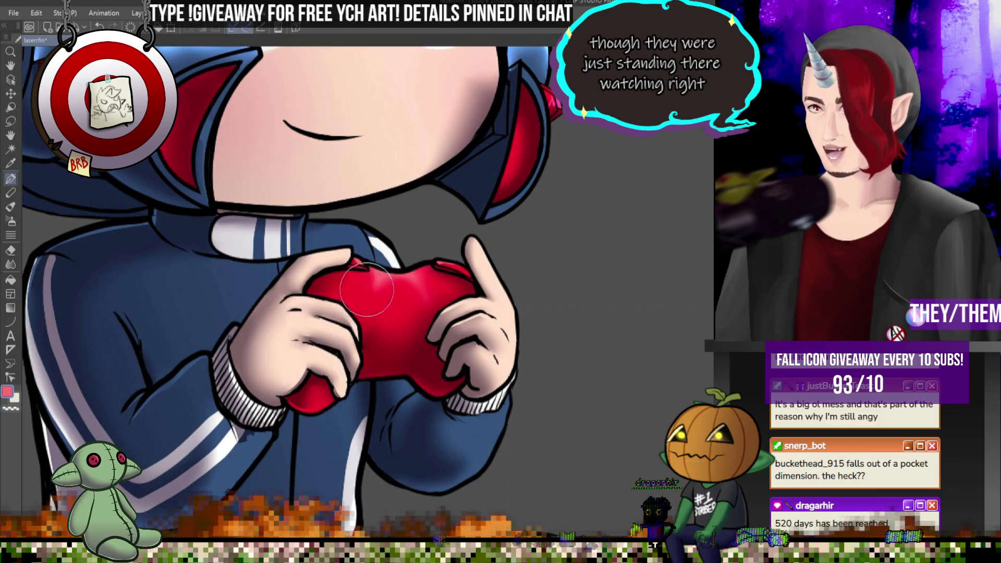
left_click_drag(363, 297, 371, 303)
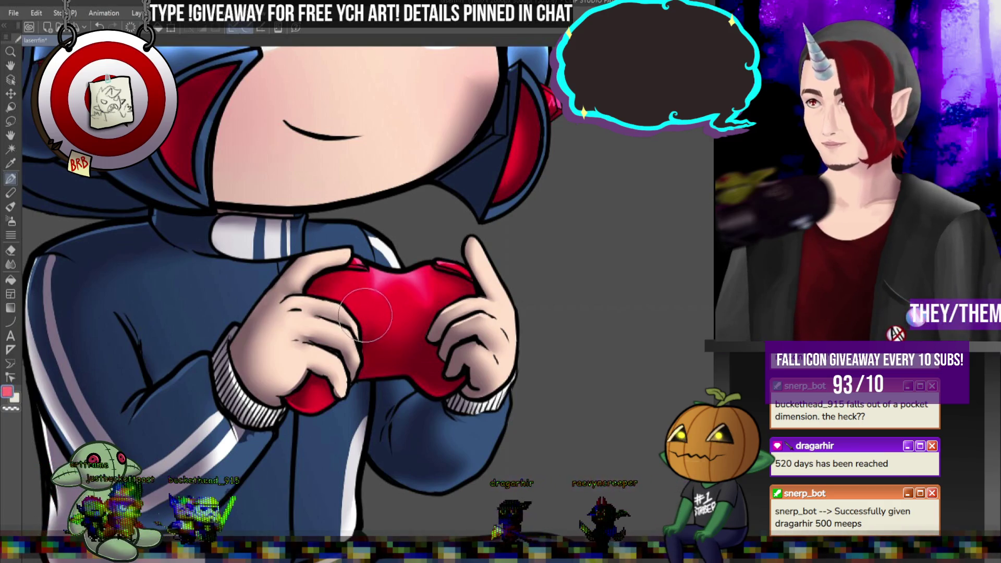
key("j")
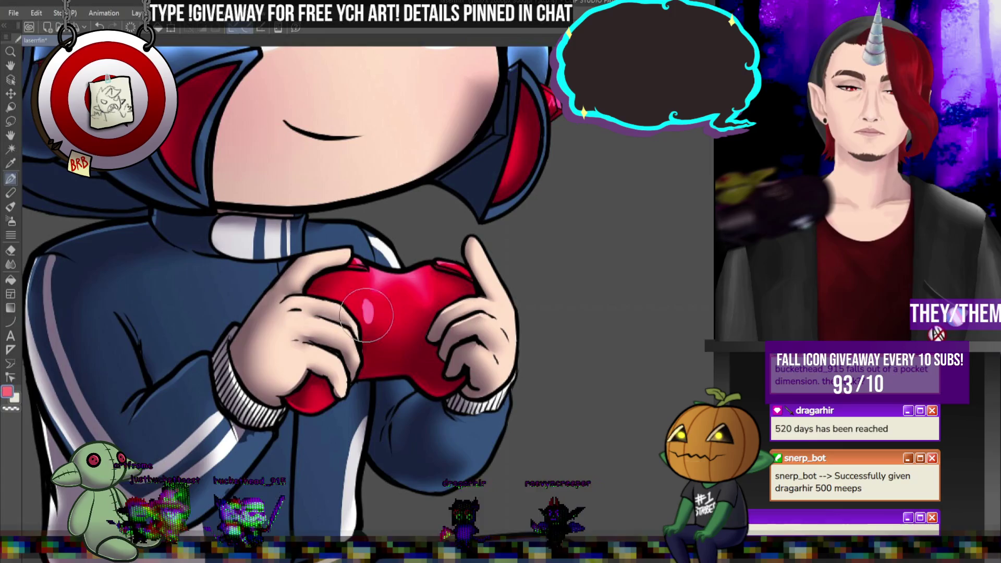
mouse_move(368, 310)
left_mouse_down()
mouse_move(339, 255)
mouse_move(365, 284)
mouse_move(356, 276)
mouse_move(459, 257)
mouse_move(423, 347)
left_mouse_up()
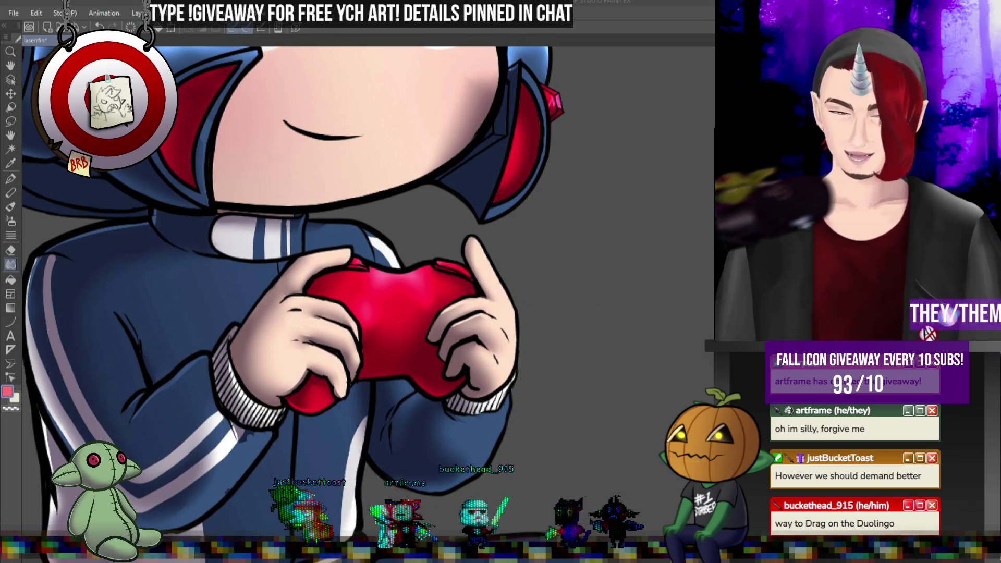
- Zoom out and back in to check the blended controller highlights
scroll(557, 339, "down", 3)
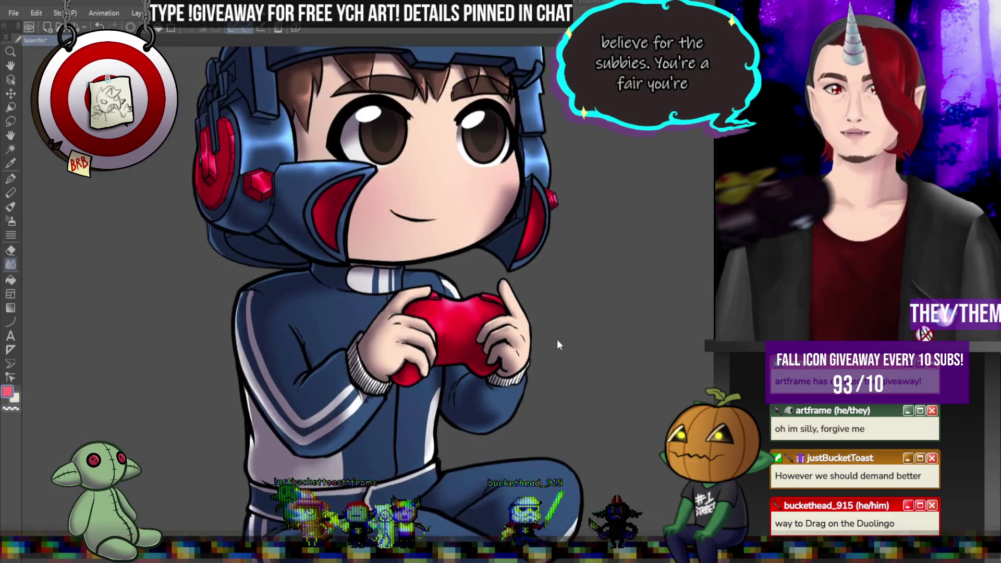
scroll(448, 352, "up", 3)
scroll(448, 352, "up", 3)
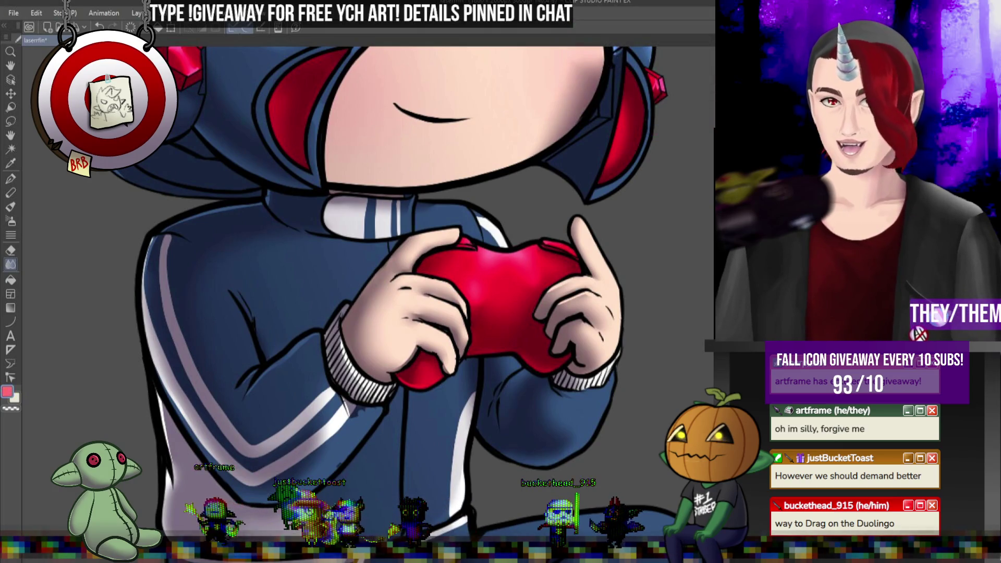
scroll(365, 287, "down", 3)
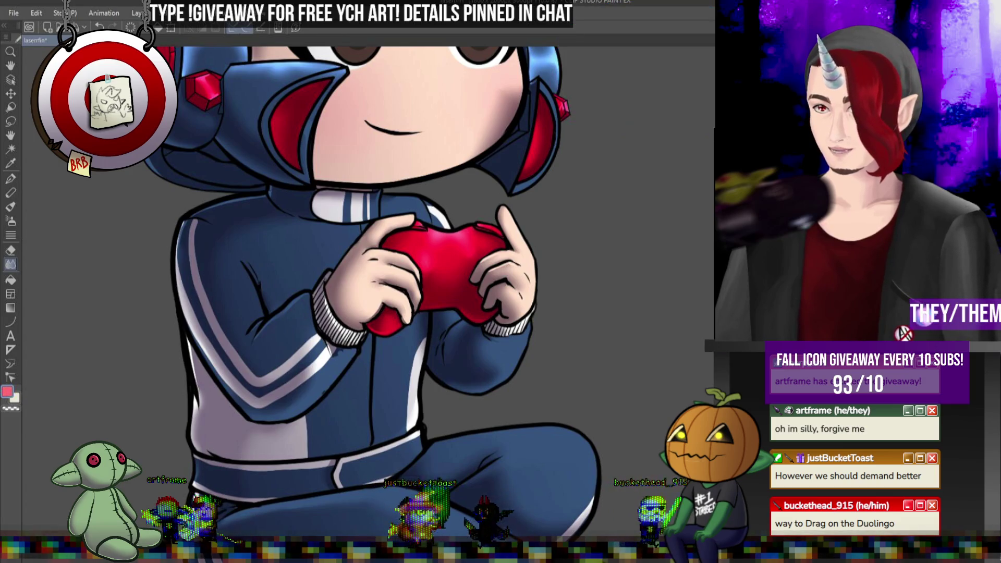
key("ctrl+z")
key("ctrl+y")
key("ctrl+z")
key("ctrl+y")
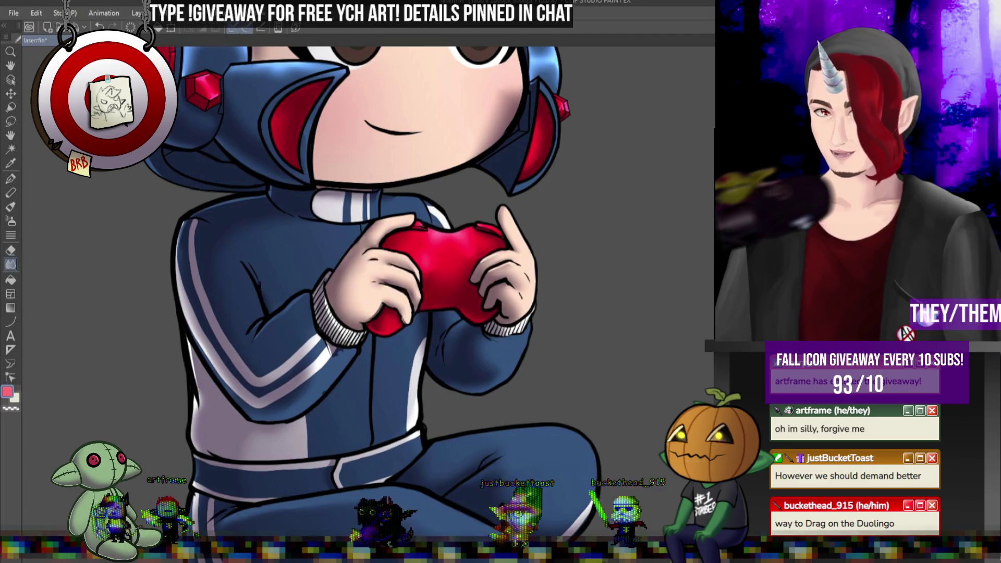
key("ctrl+z")
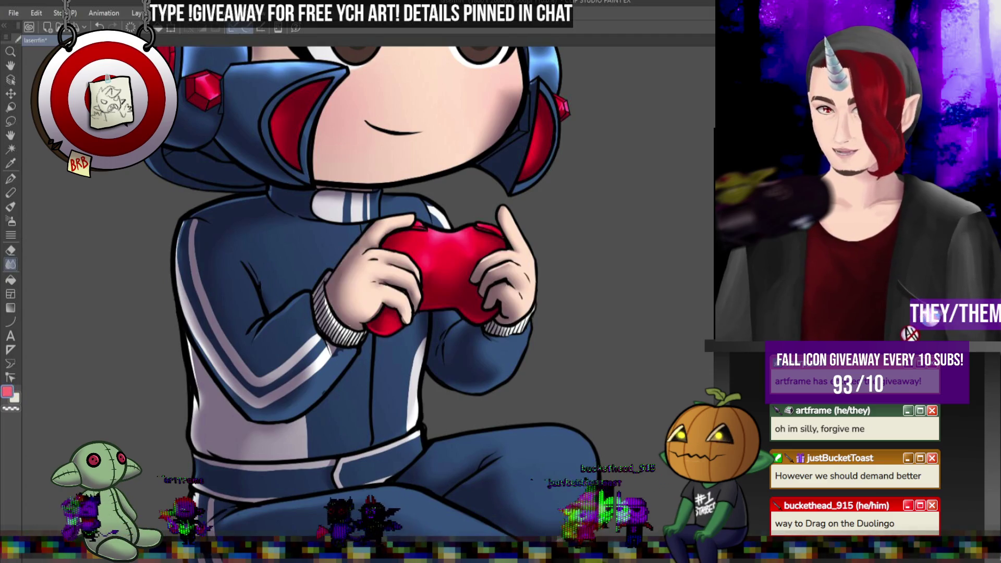
key("ctrl+y")
scroll(514, 266, "down", 1)
scroll(394, 297, "up", 1)
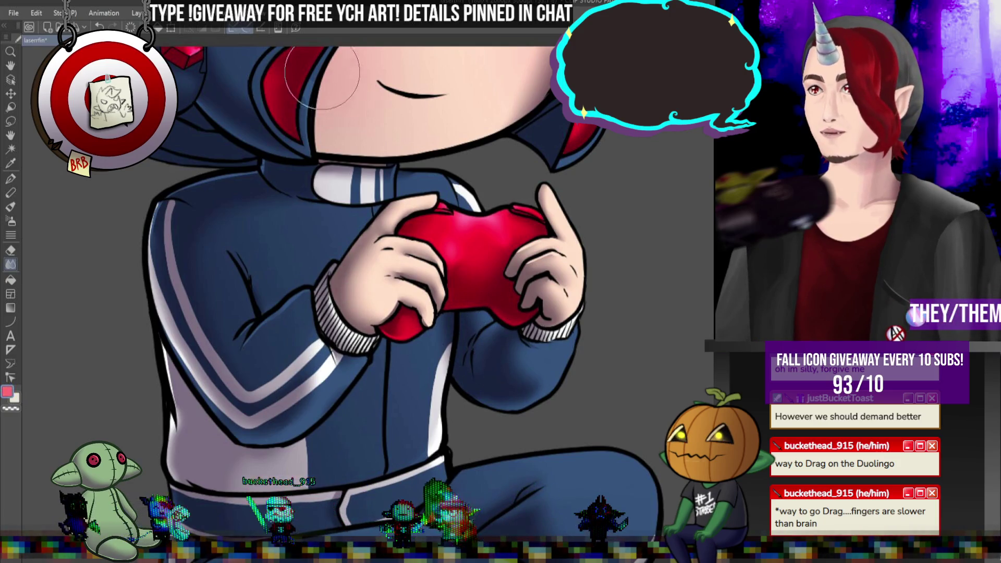
scroll(339, 96, "down", 5)
scroll(355, 107, "up", 5)
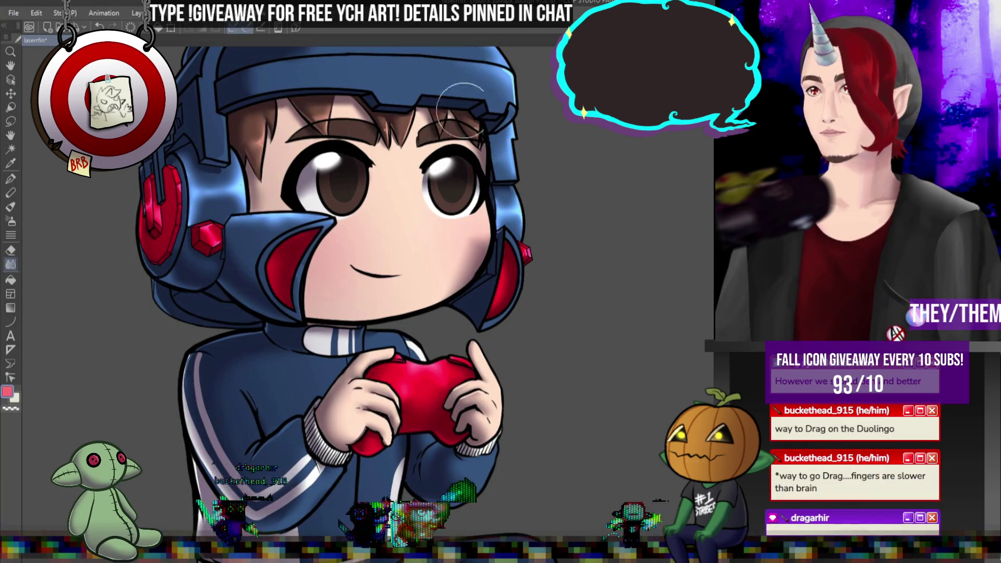
scroll(338, 193, "down", 2)
scroll(412, 171, "up", 4)
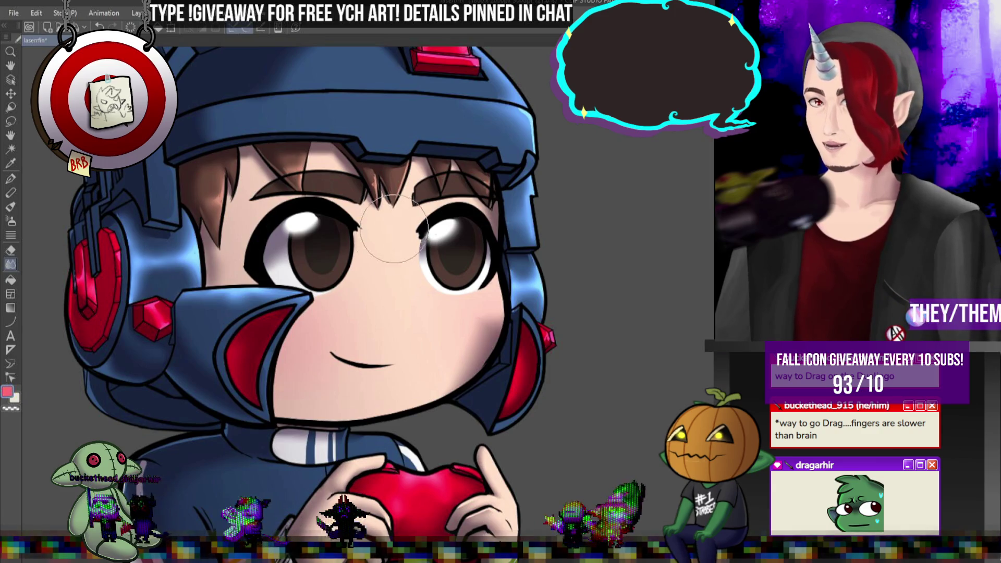
scroll(393, 227, "down", 4)
scroll(405, 201, "up", 3)
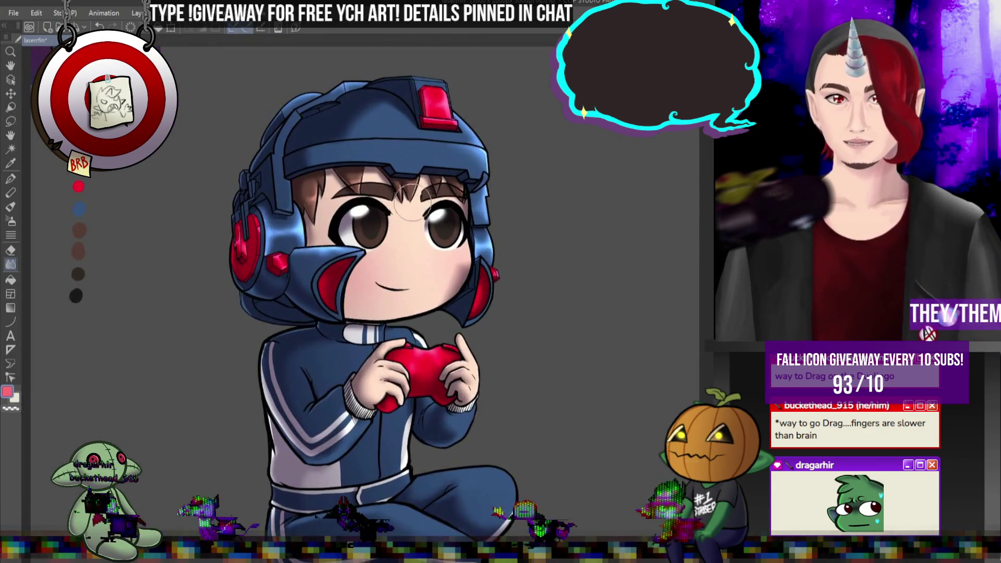
scroll(513, 231, "down", 3)
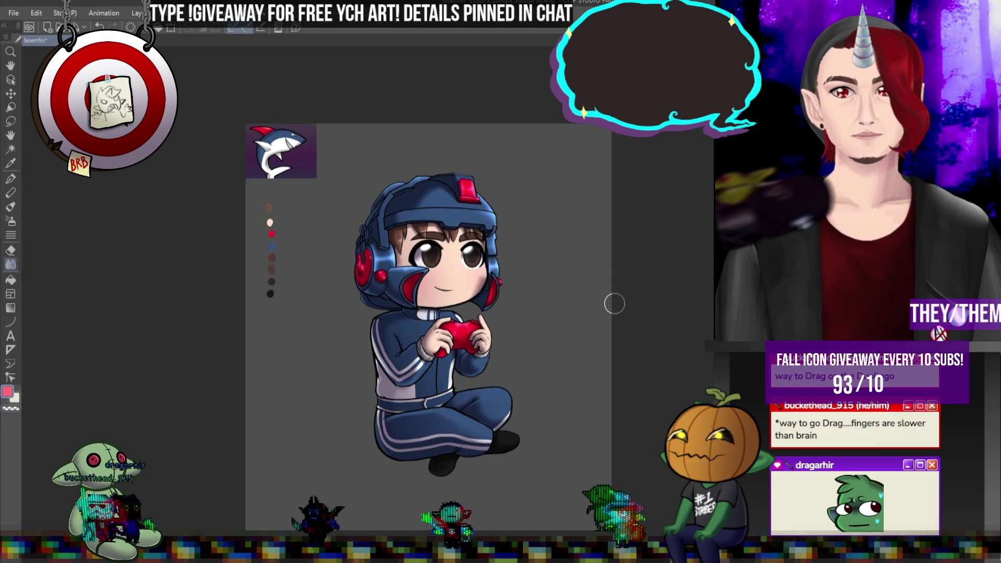
scroll(482, 284, "up", 2)
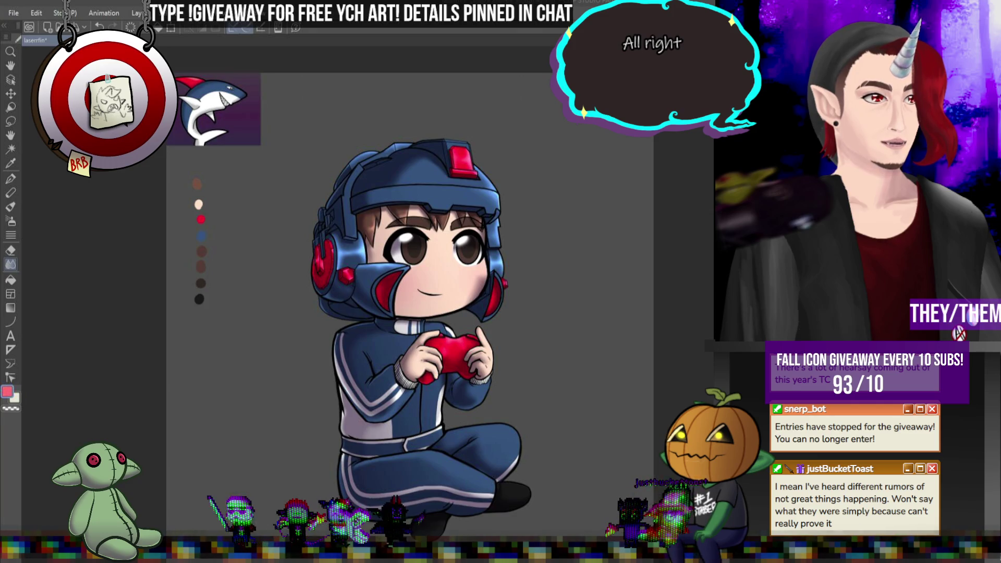
key("alt+Tab")
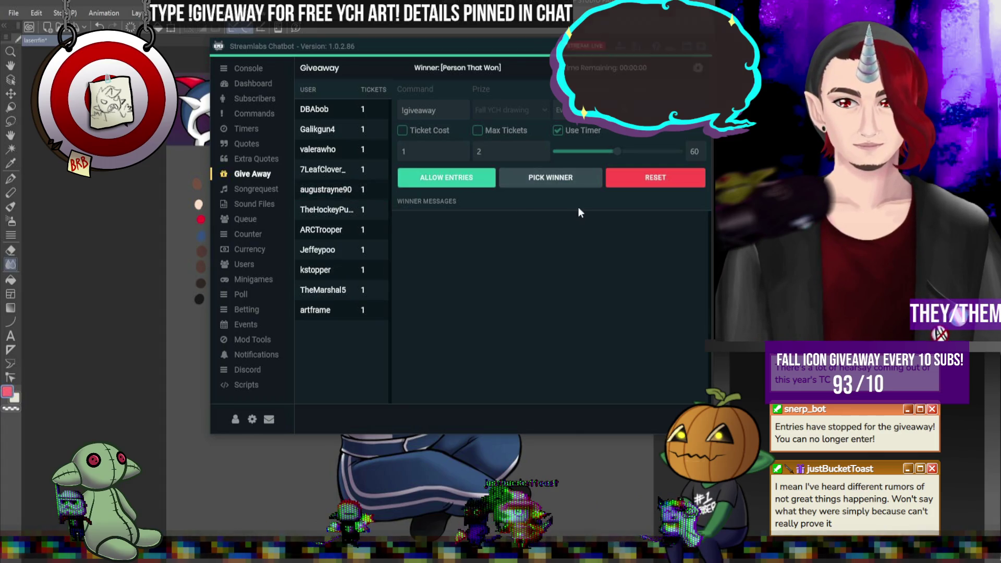
- Pick a giveaway winner, reroll once for a new winner, and return to Clip Studio Paint
left_click(571, 177)
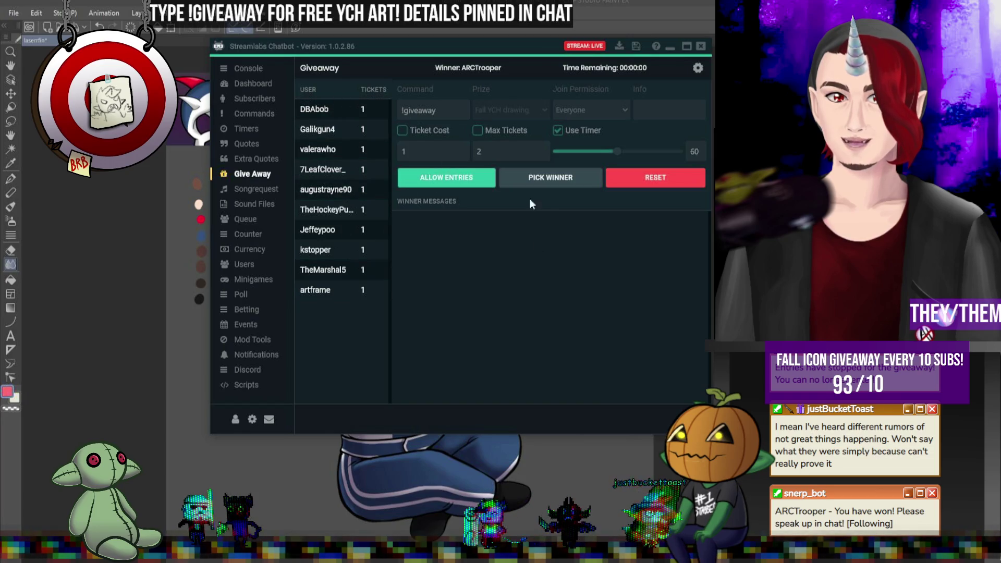
left_click(547, 178)
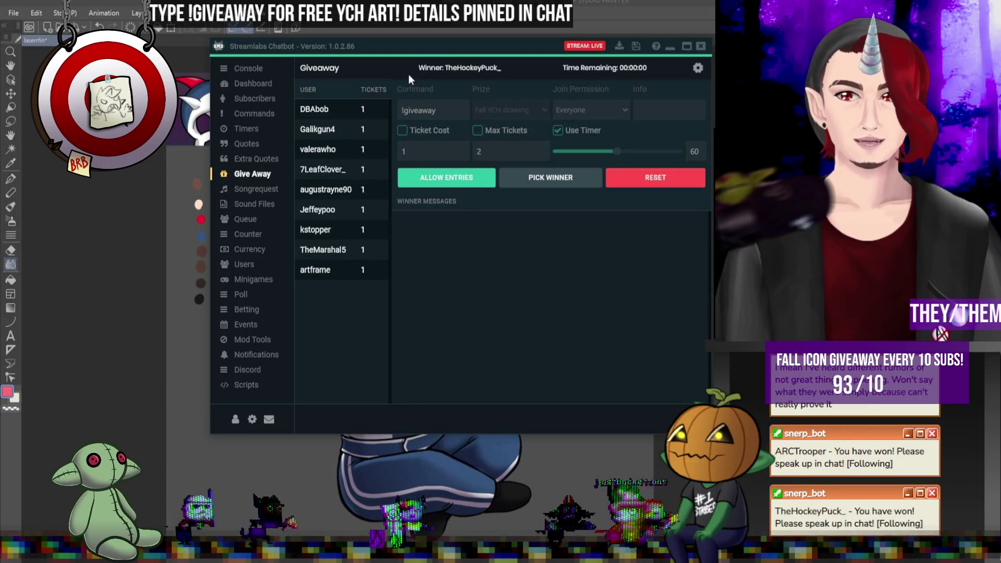
key("alt+Tab")
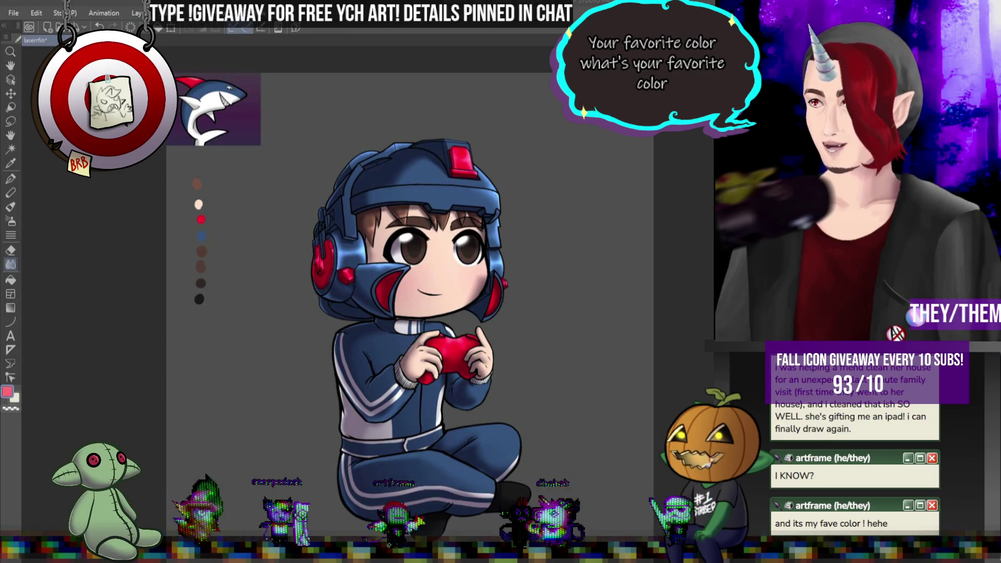
scroll(572, 227, "down", 2)
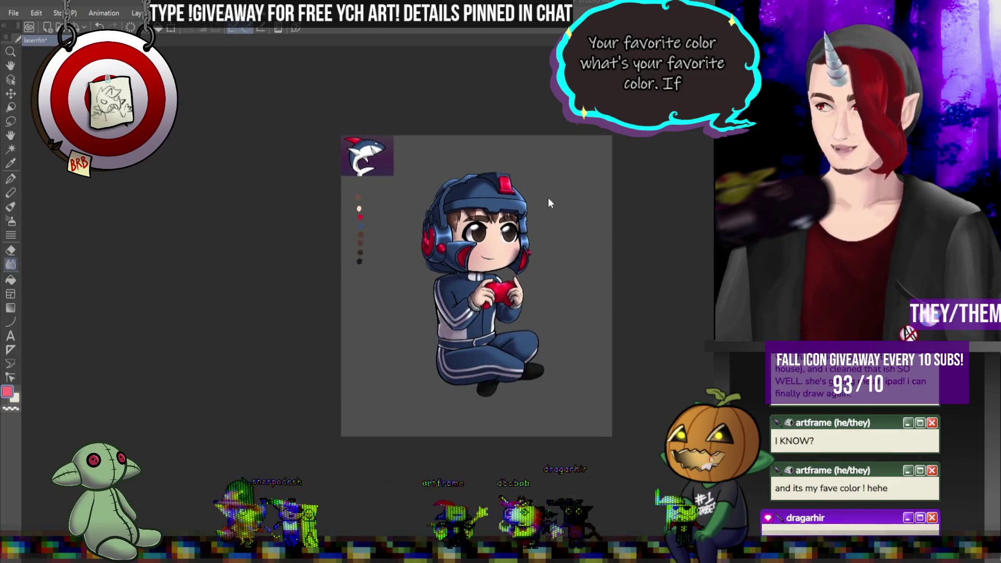
scroll(545, 189, "up", 3)
scroll(394, 232, "up", 1)
scroll(399, 210, "down", 2)
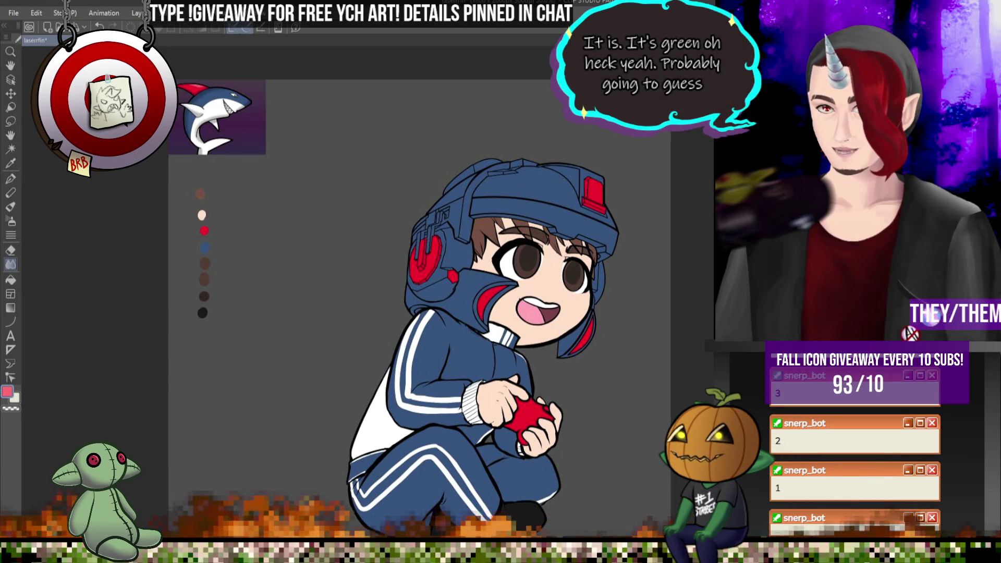
scroll(605, 302, "down", 3)
scroll(604, 302, "up", 2)
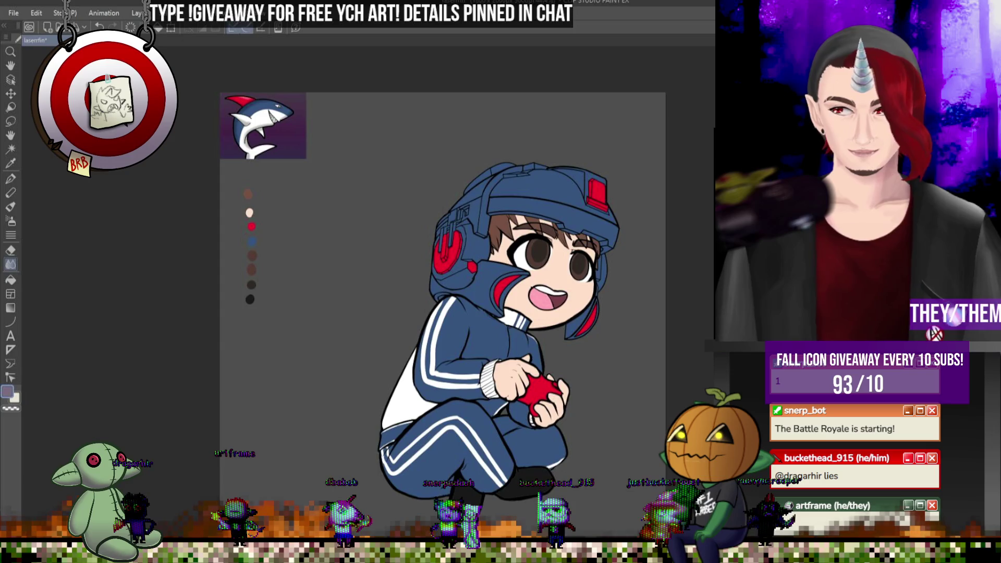
left_click(13, 308)
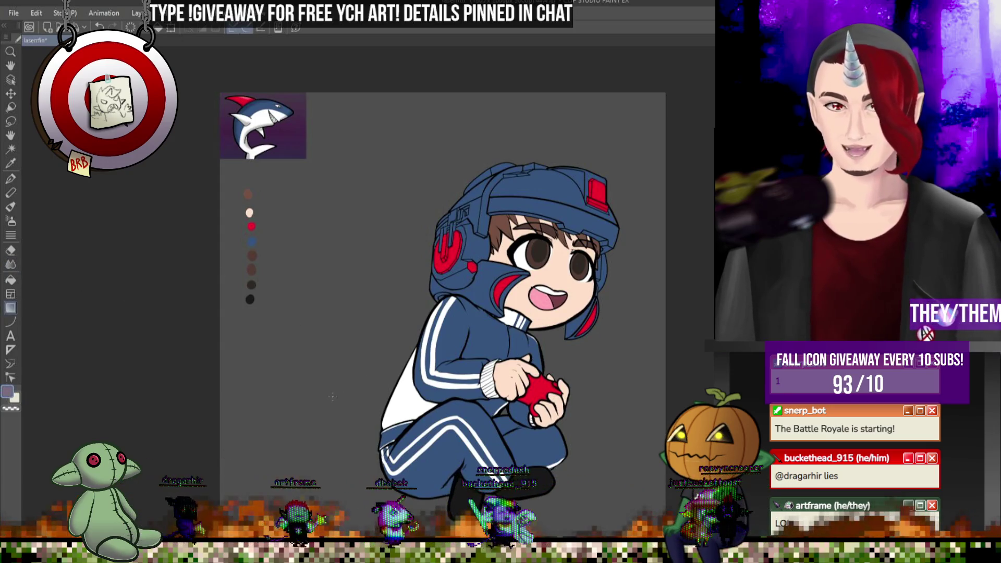
- Airbrush a lavender gradient over the tracksuit, lighter at lower left, comparing it via undo
left_click_drag(386, 448, 569, 308)
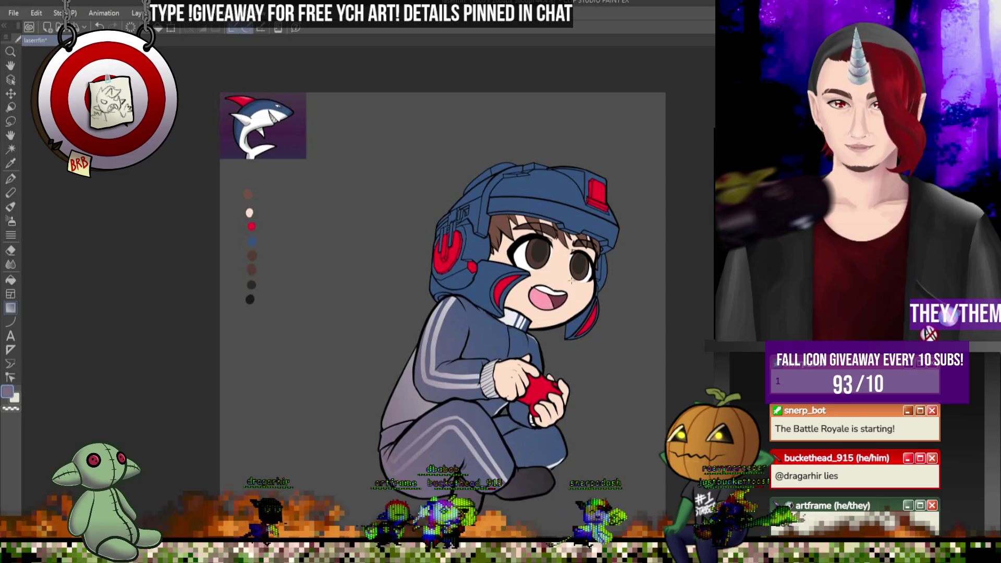
scroll(524, 195, "up", 1)
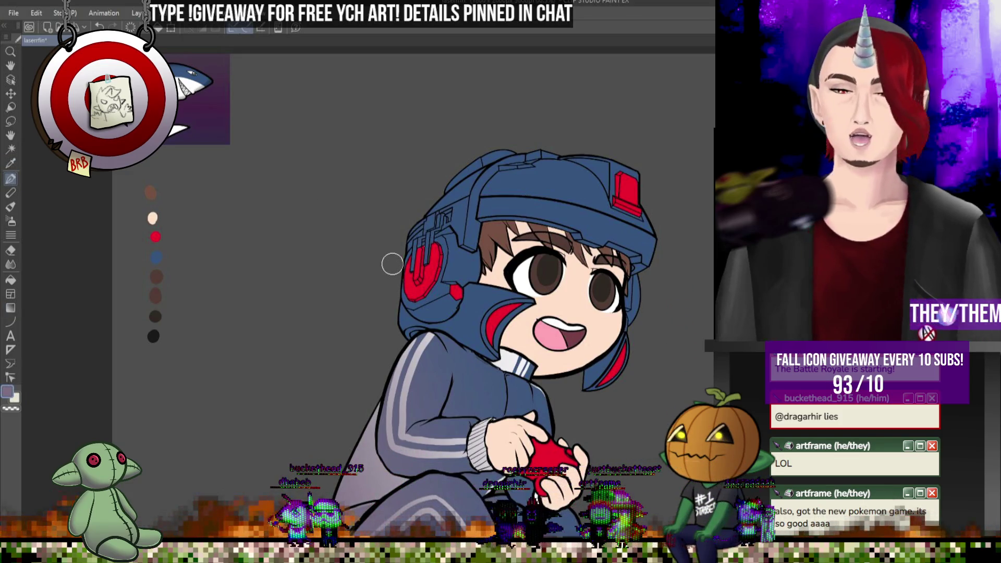
scroll(391, 263, "down", 3)
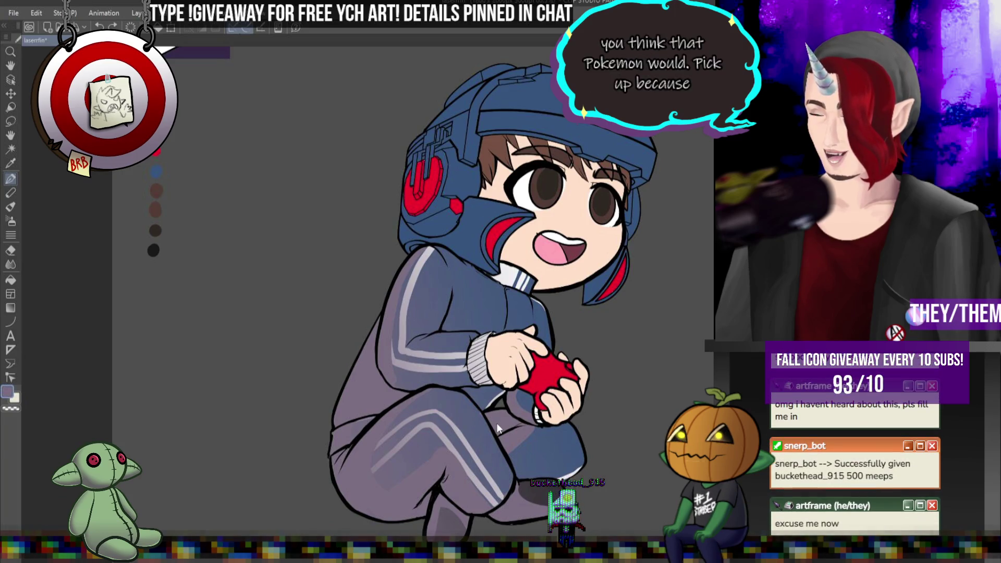
key("ctrl+z")
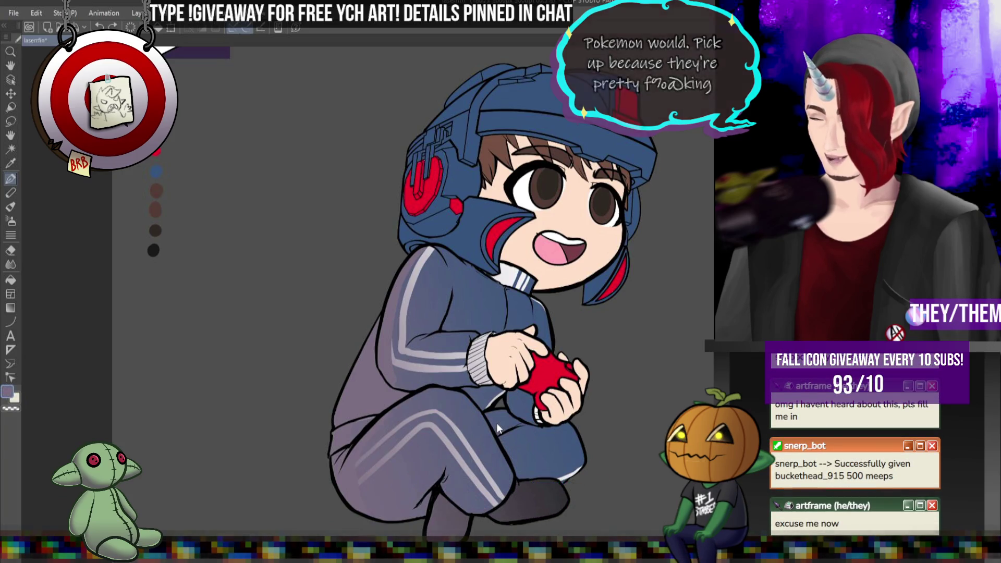
key("ctrl+z")
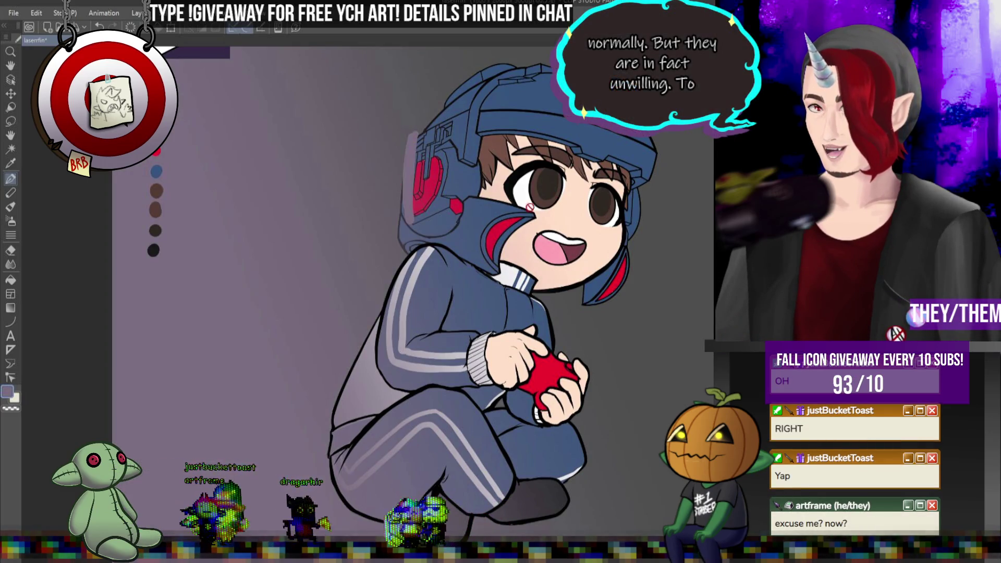
scroll(364, 292, "down", 3)
scroll(364, 292, "up", 2)
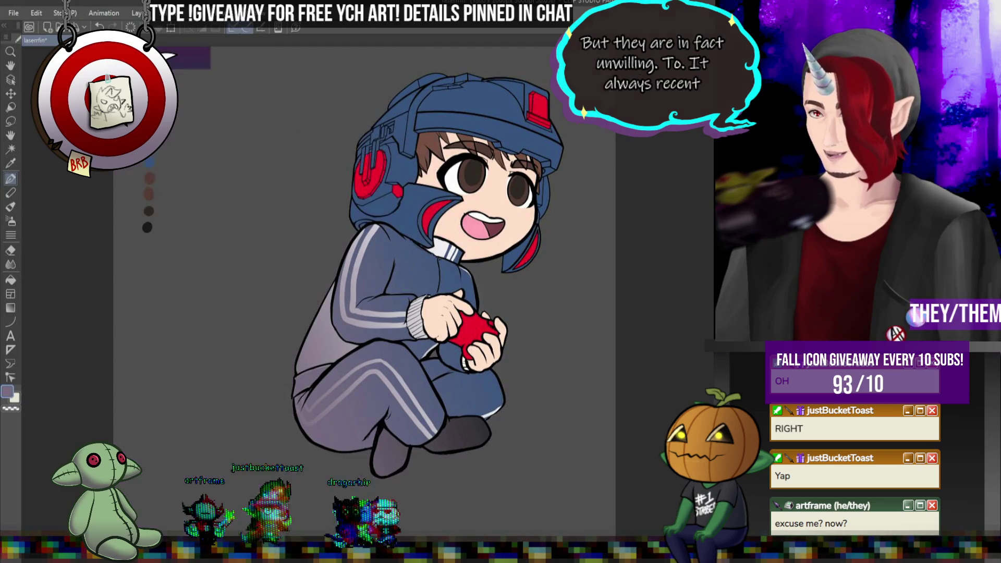
scroll(447, 237, "up", 3)
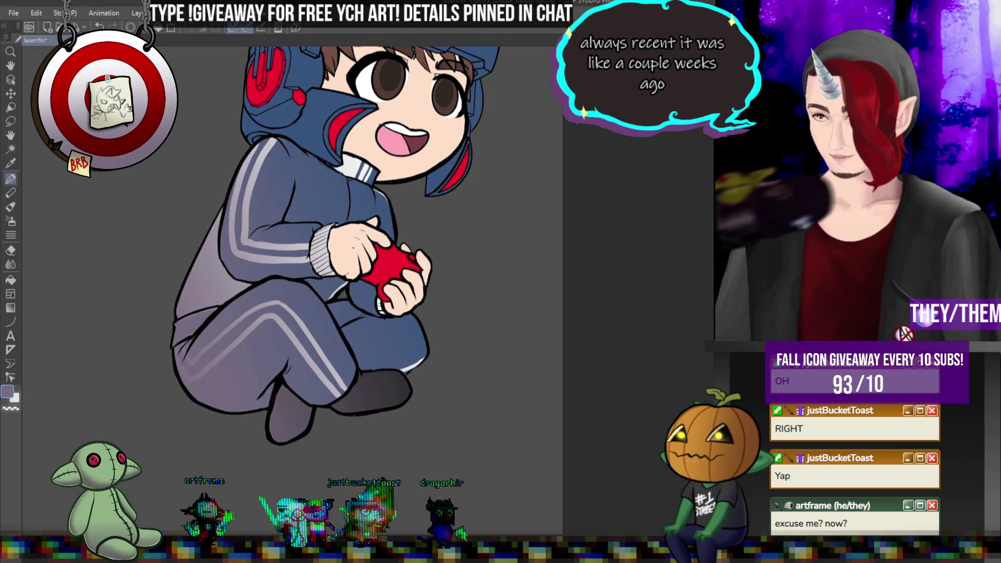
scroll(680, 337, "down", 3)
scroll(680, 337, "up", 3)
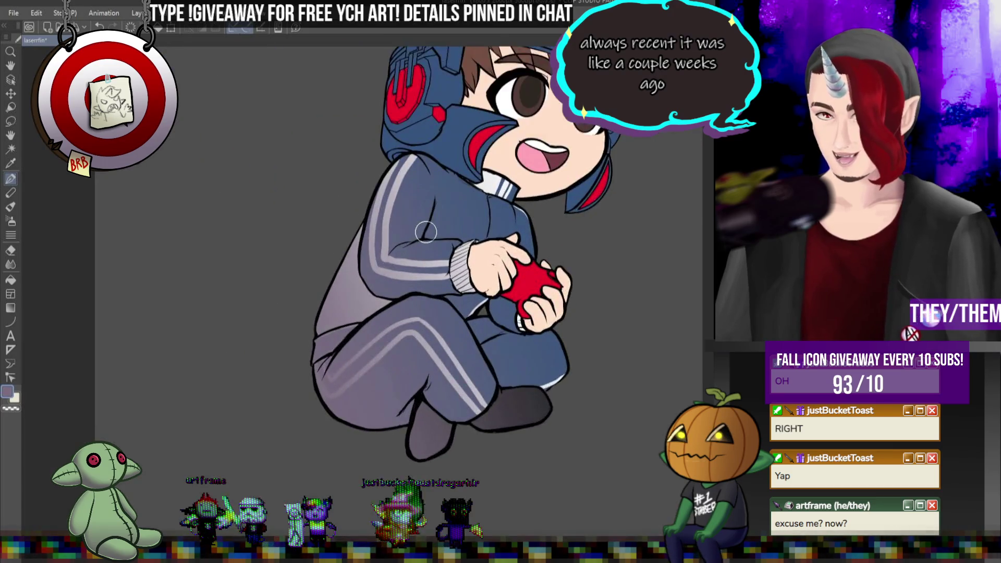
scroll(680, 337, "down", 1)
scroll(679, 337, "down", 1)
scroll(544, 229, "up", 2)
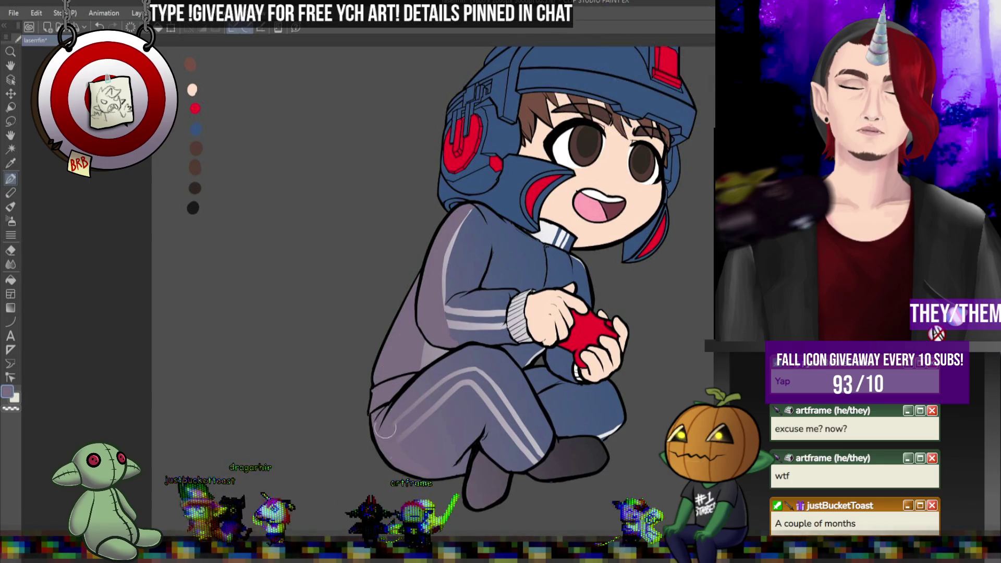
- Darken the trouser stripe, then smudge the shading down the trouser leg with the Blend tool
left_click_drag(441, 377, 470, 413)
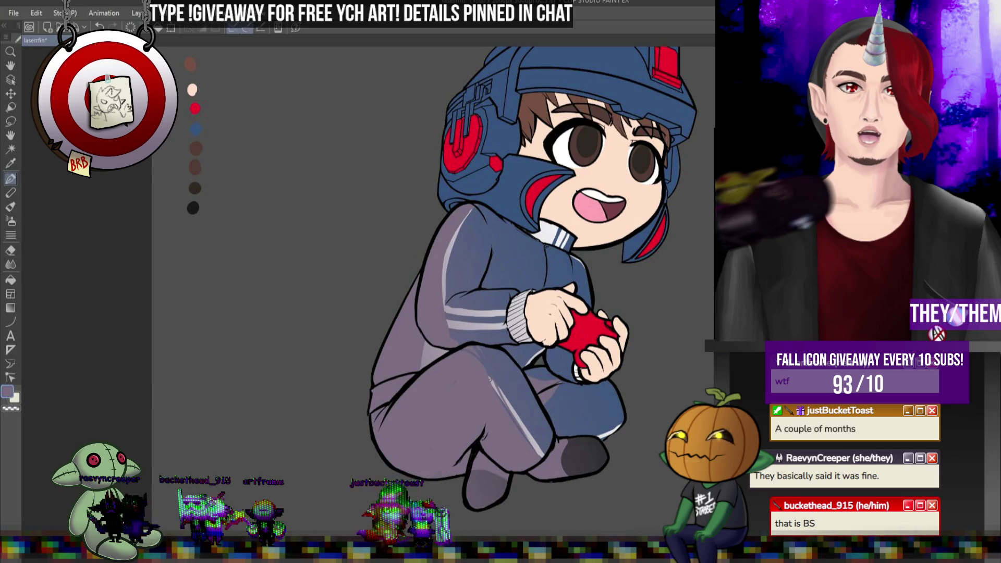
left_click(13, 266)
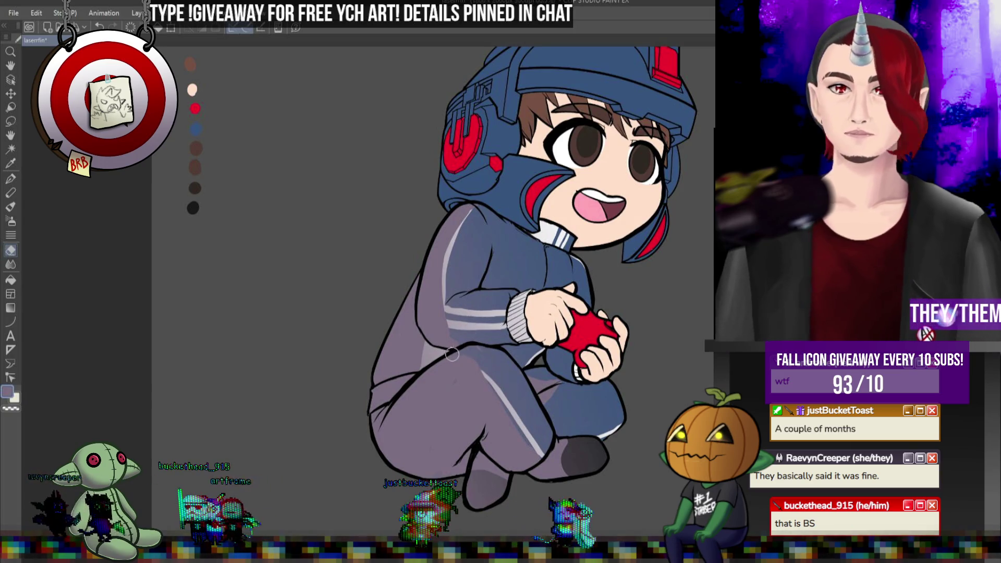
left_click_drag(487, 383, 532, 447)
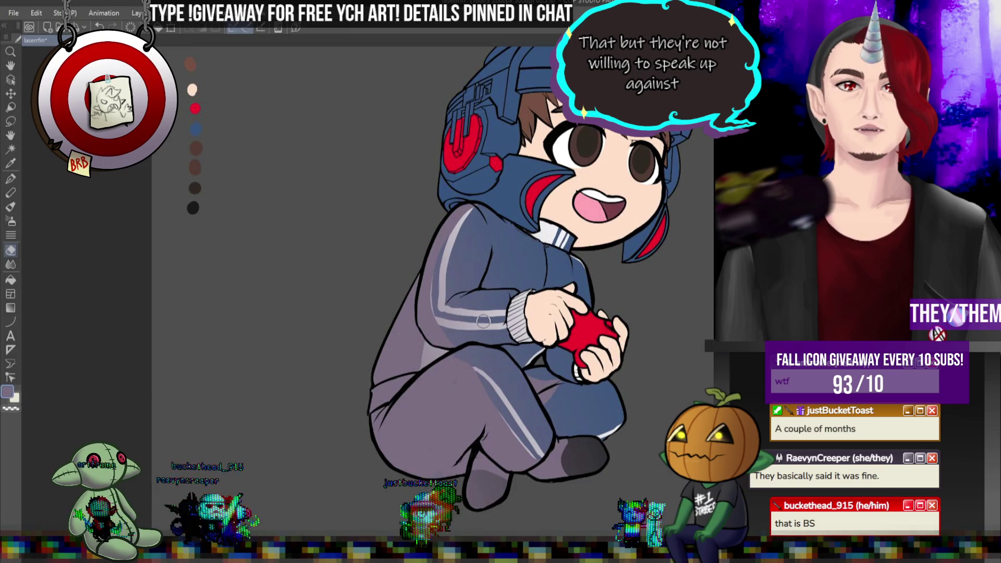
key("p")
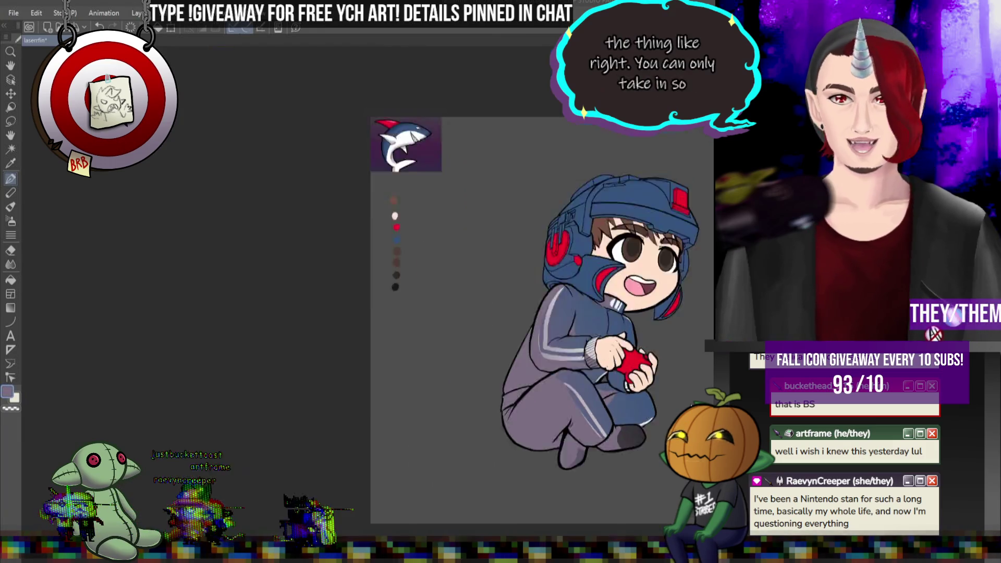
- Paint a darker shade diagonally over the light stripe on the trouser leg
scroll(432, 260, "up", 3)
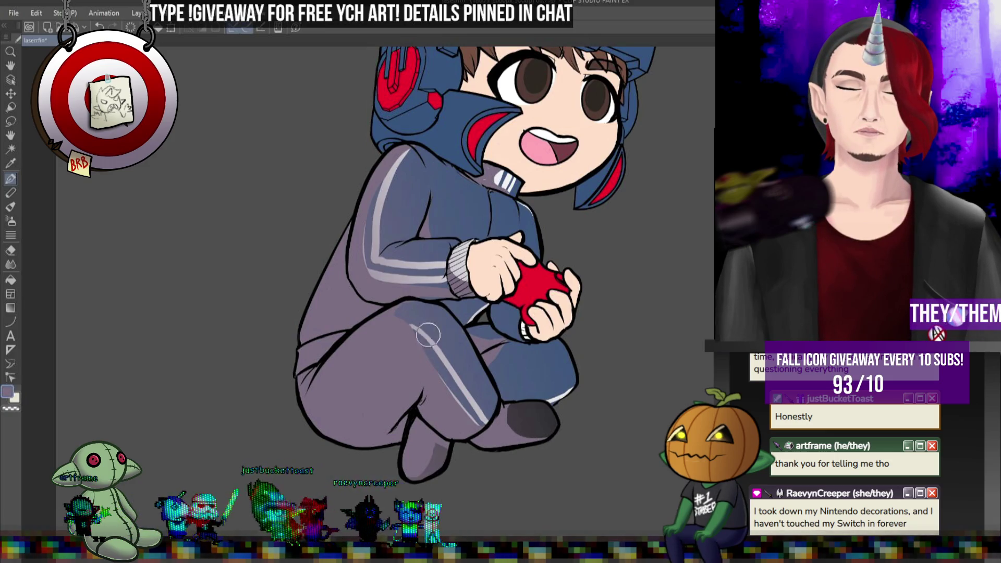
left_click_drag(432, 342, 491, 414)
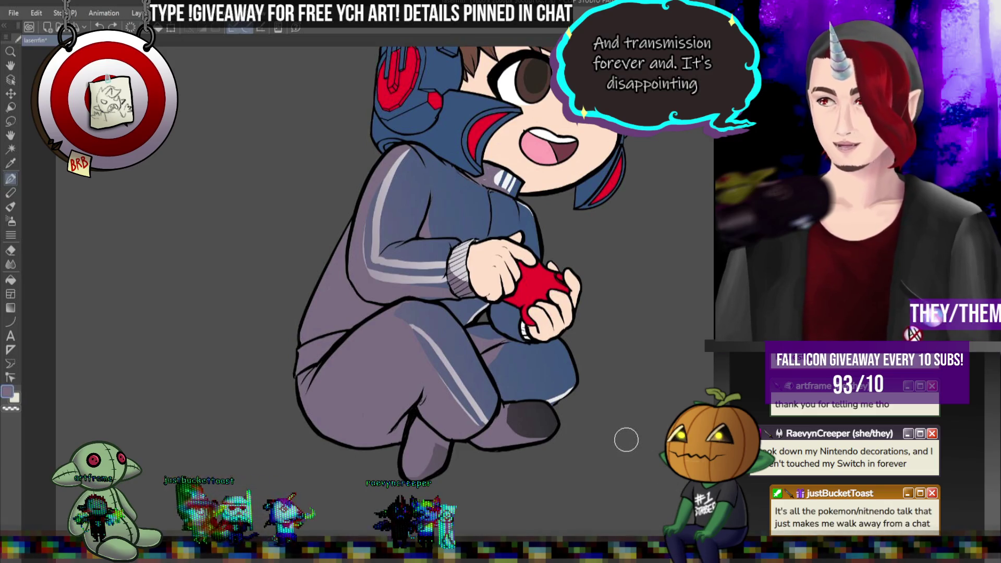
scroll(496, 119, "up", 2)
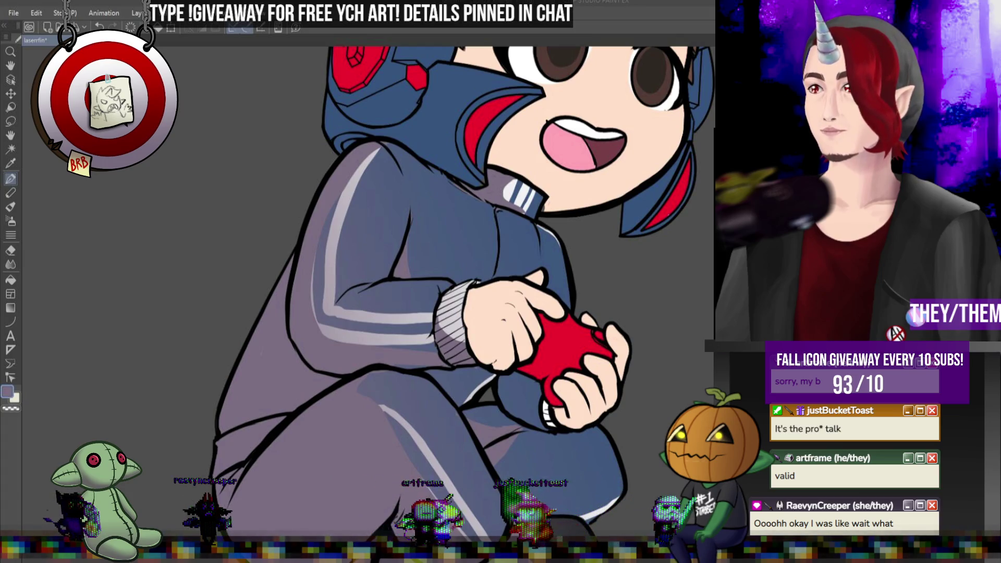
- Zoom and tilt the canvas view in toward the tracksuit torso
scroll(567, 277, "down", 3)
scroll(550, 215, "up", 3)
scroll(550, 215, "down", 3)
scroll(511, 315, "up", 2)
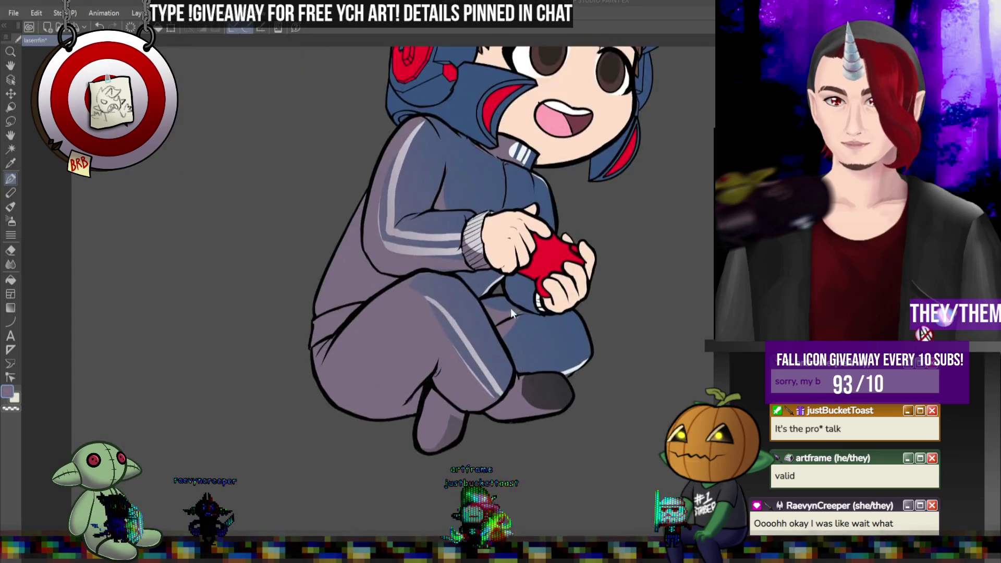
scroll(511, 316, "up", 1)
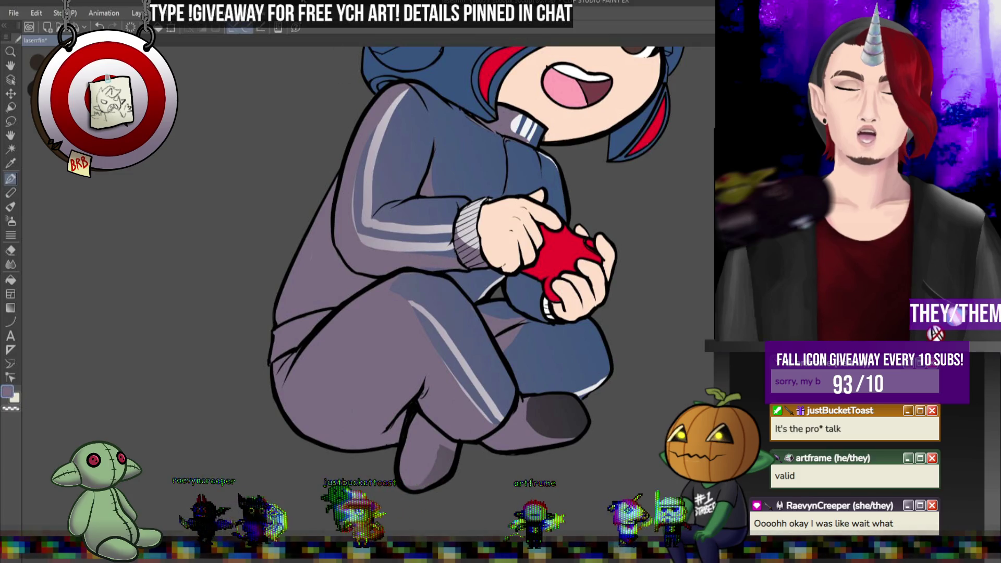
scroll(386, 215, "down", 2)
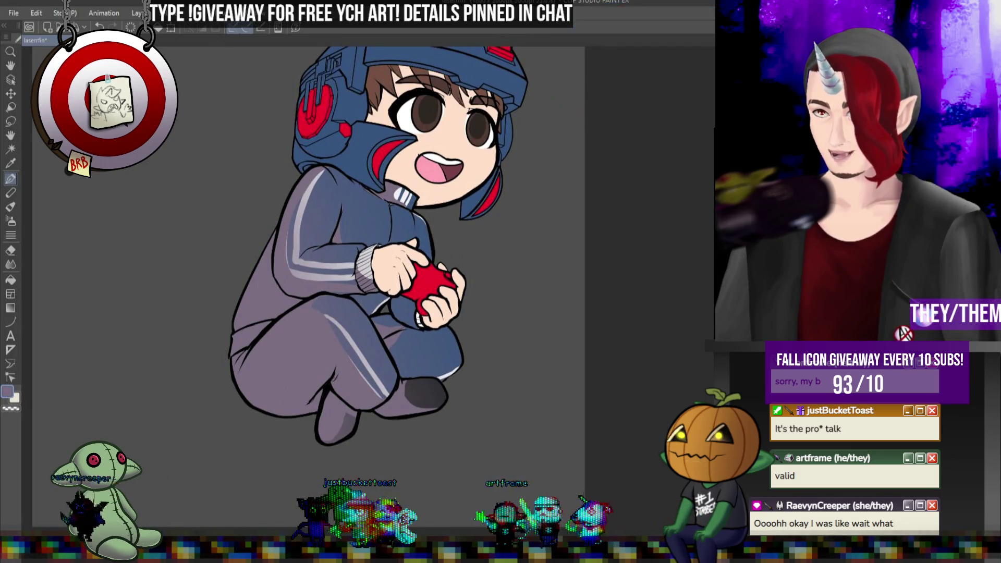
scroll(152, 335, "up", 2)
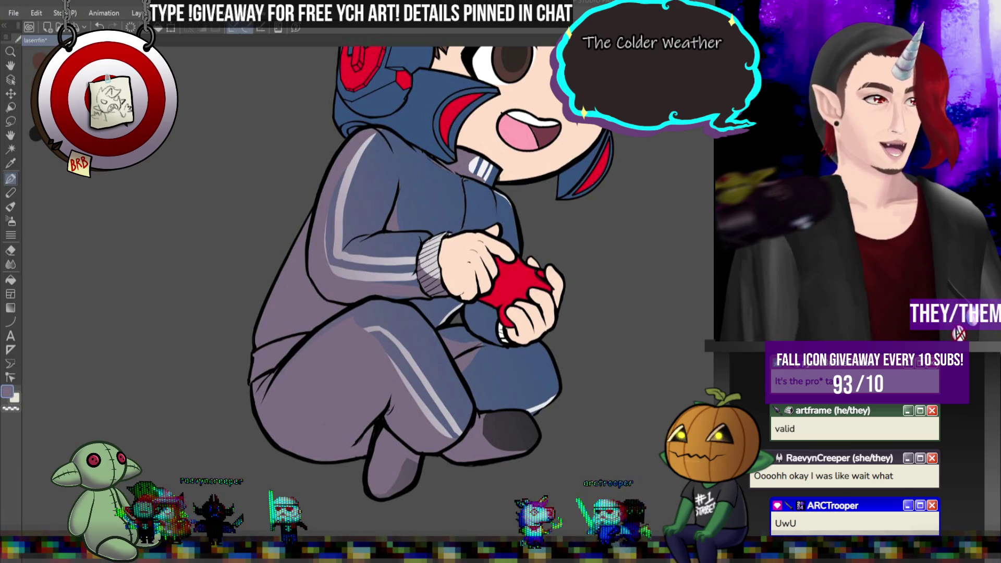
left_click_drag(472, 318, 493, 309)
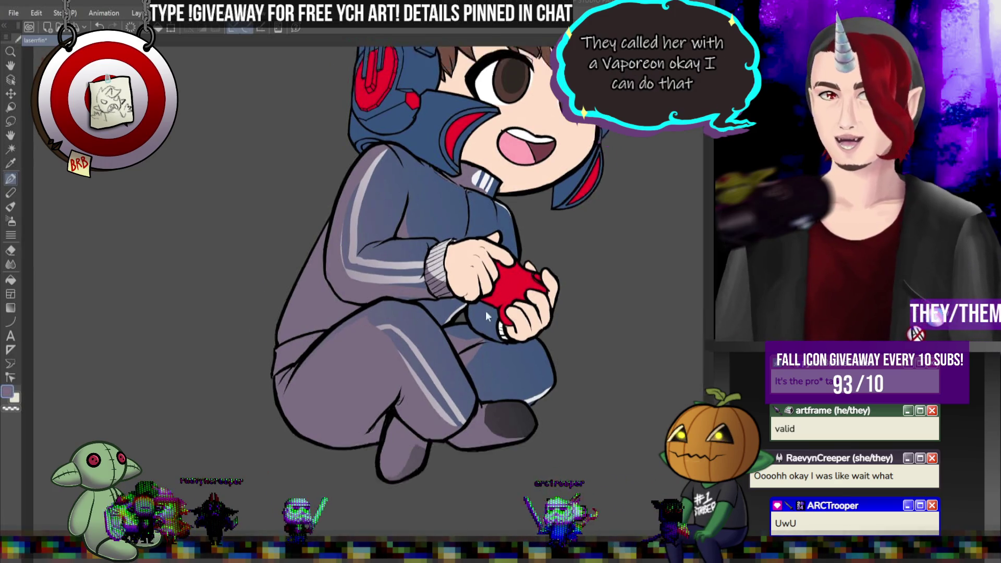
scroll(464, 279, "up", 2)
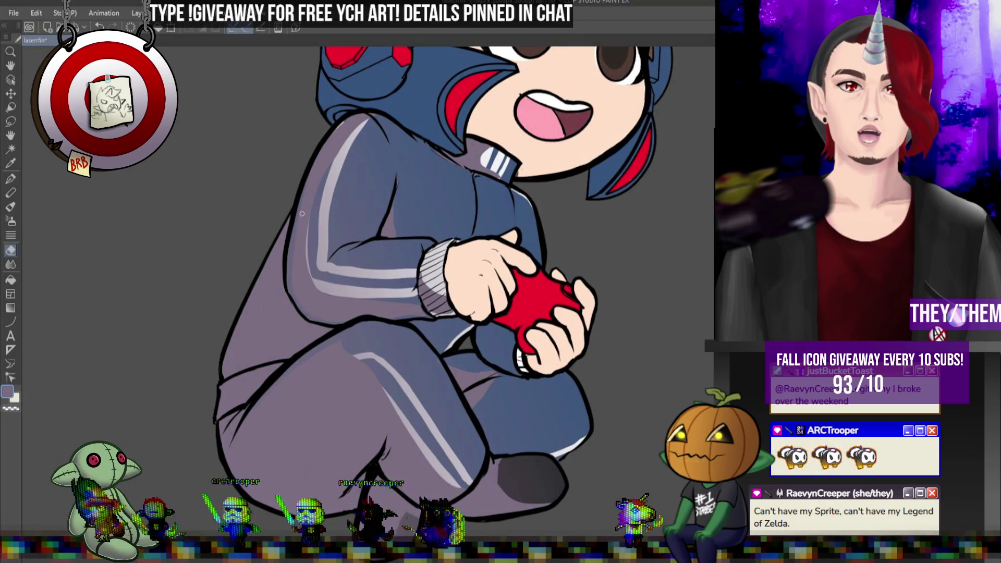
key("p")
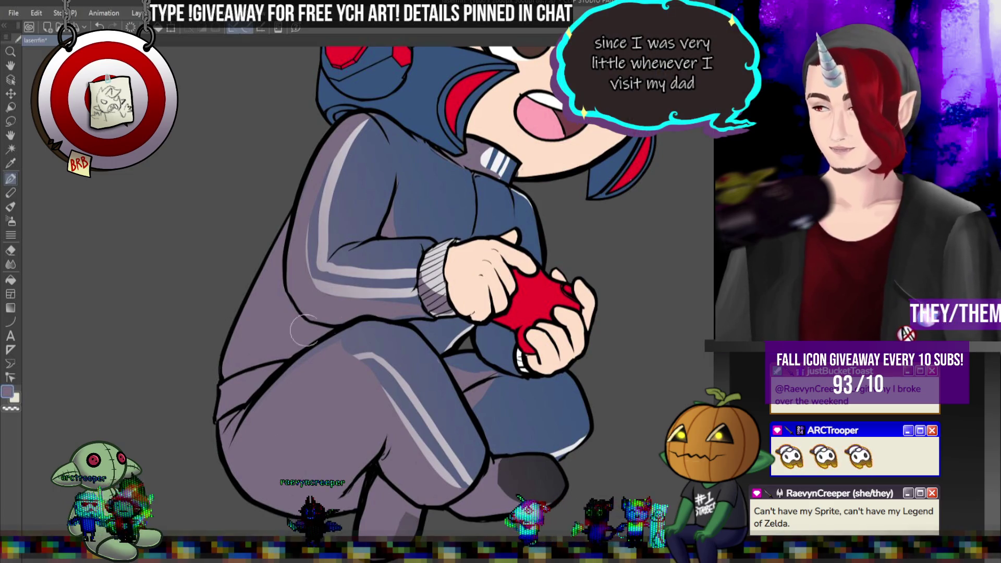
scroll(454, 346, "down", 5)
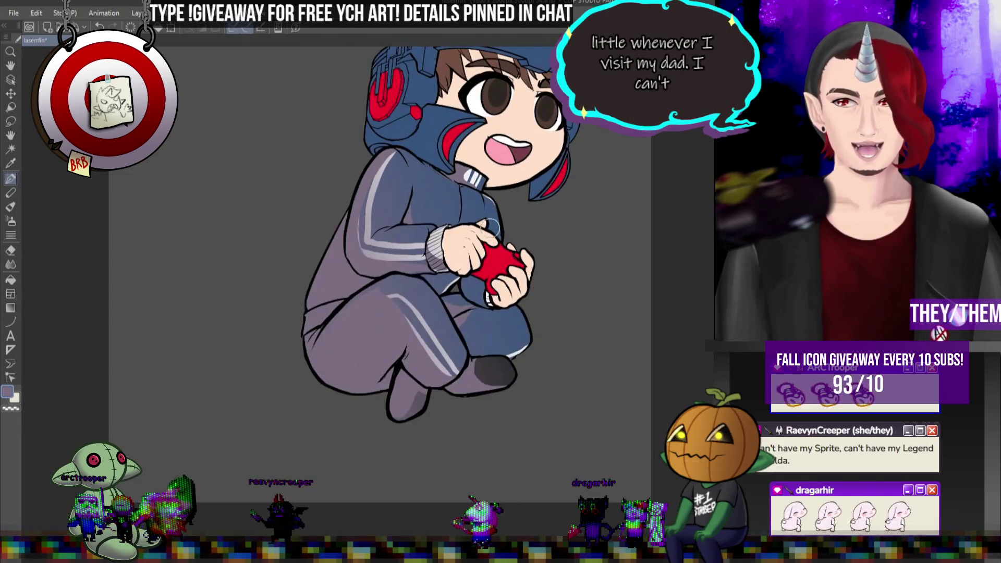
scroll(414, 131, "up", 5)
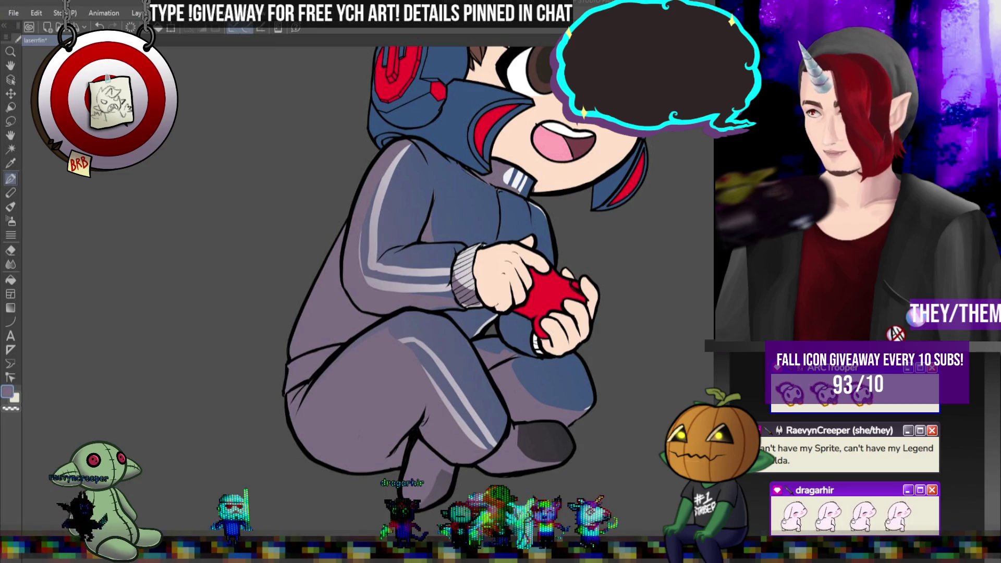
key("ctrl+minus")
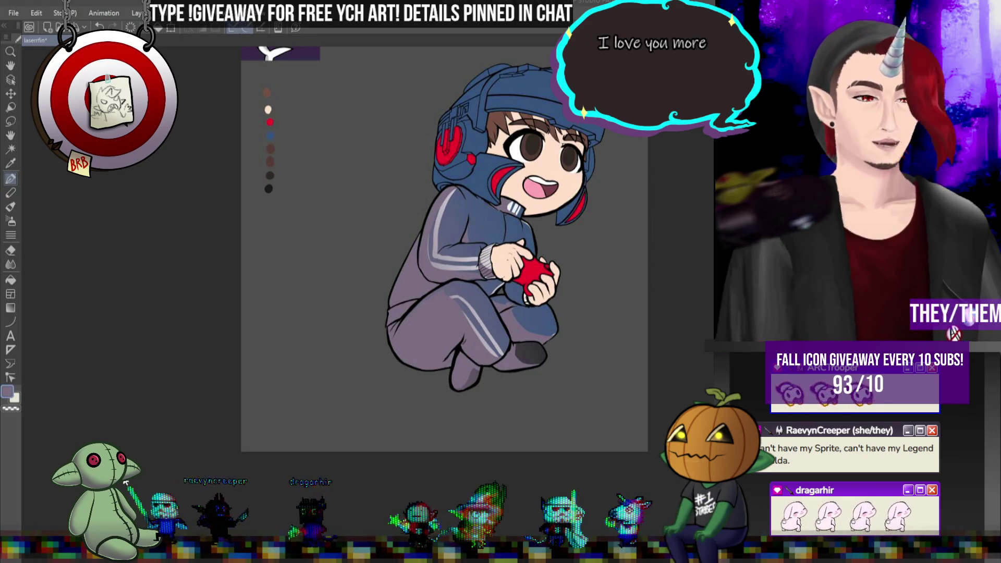
key("ctrl+minus")
key("ctrl+minus")
scroll(542, 294, "up", 2)
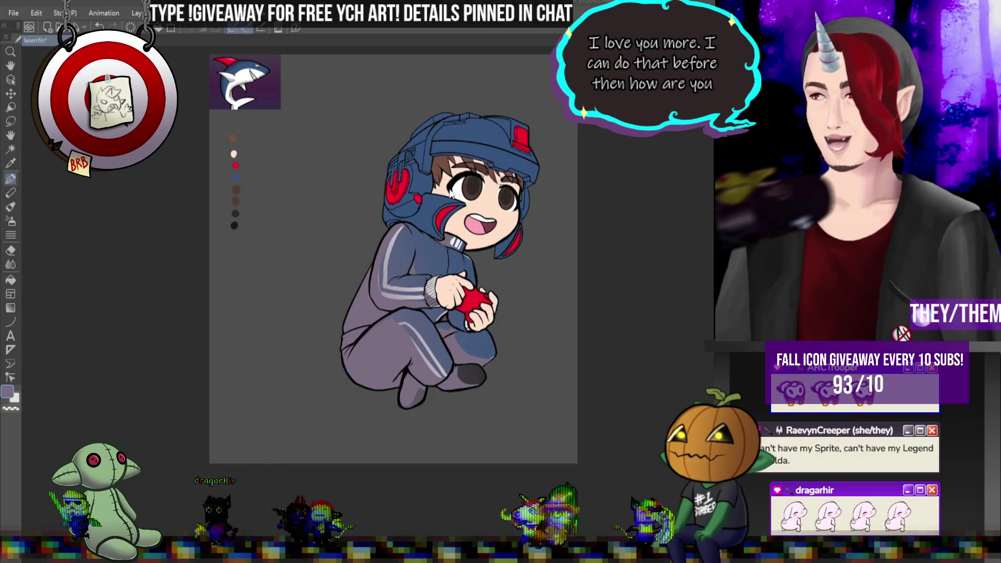
scroll(524, 198, "up", 3)
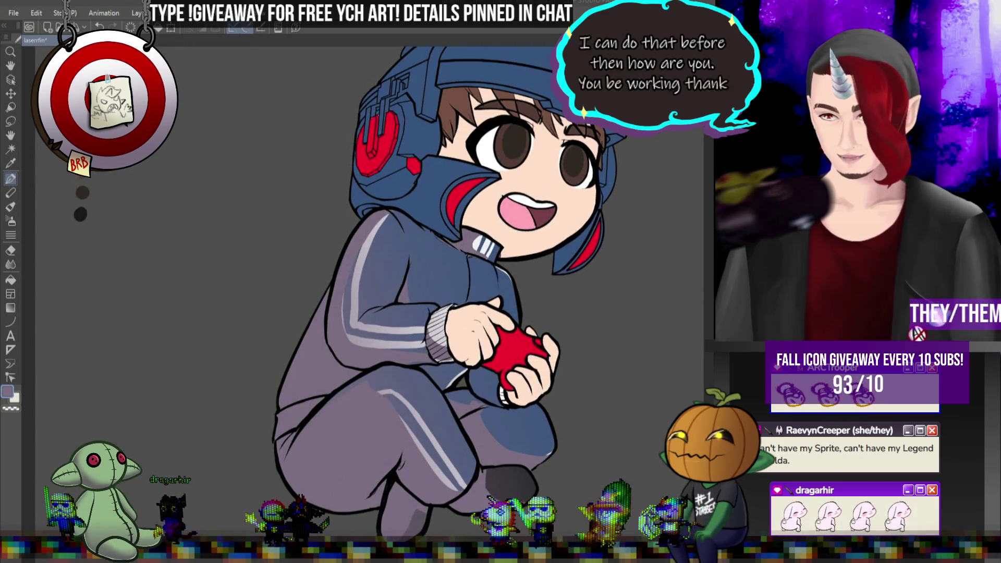
- Paint lighter blue shading strokes across the chest of the navy jacket
scroll(365, 287, "down", 5)
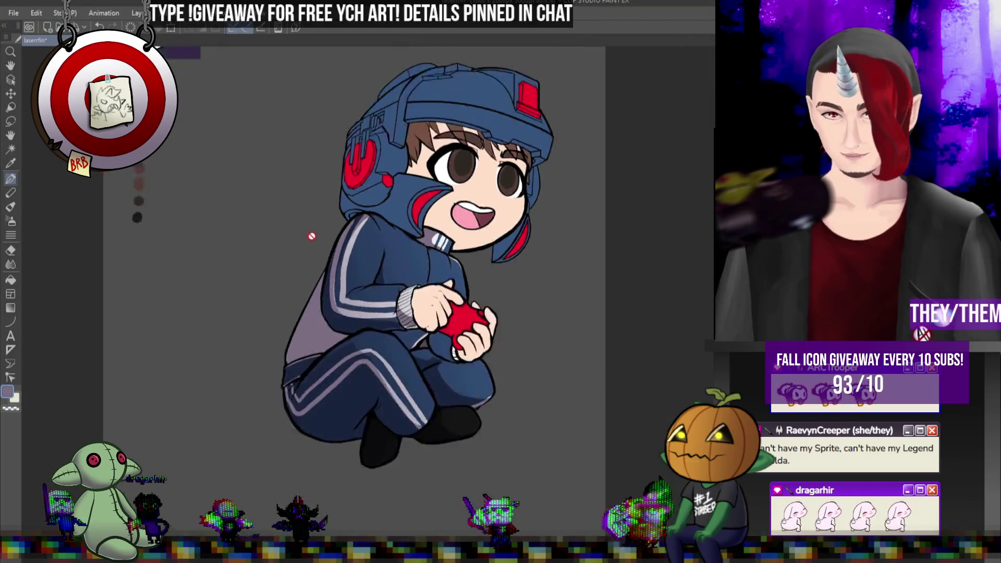
scroll(365, 287, "up", 2)
scroll(387, 237, "up", 3)
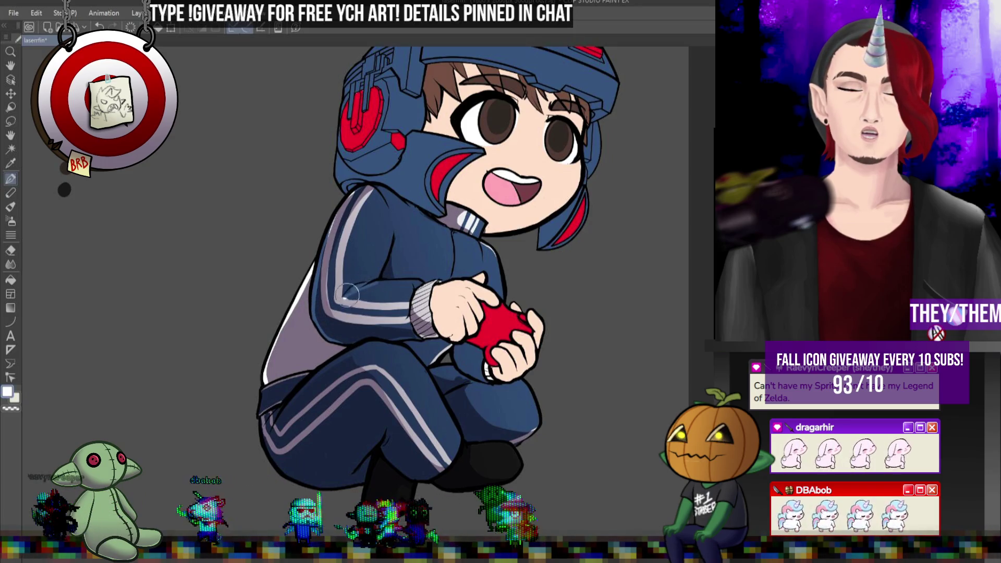
mouse_move(384, 266)
left_mouse_down()
mouse_move(378, 245)
mouse_move(375, 269)
left_mouse_up()
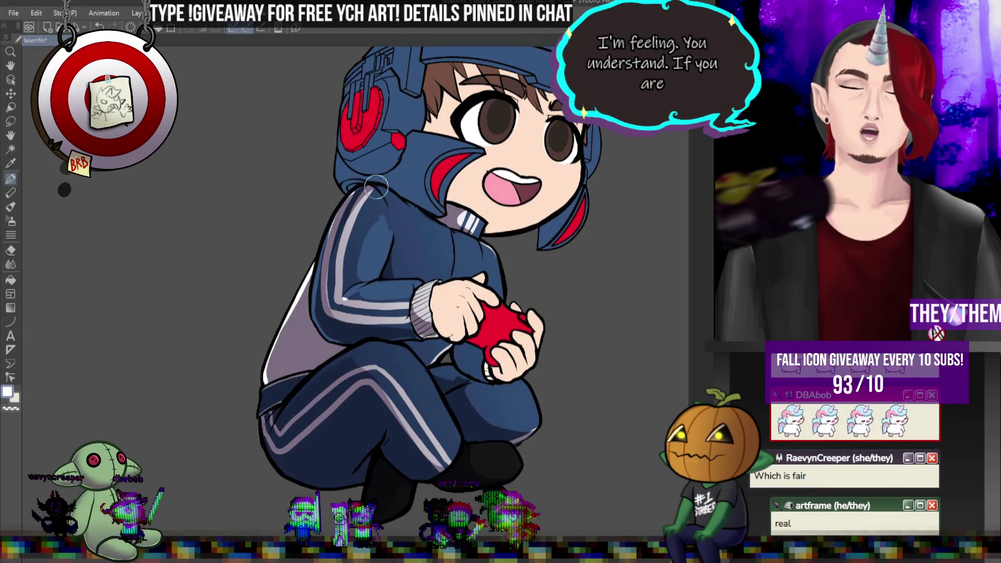
mouse_move(384, 237)
left_mouse_down()
mouse_move(458, 250)
mouse_move(449, 275)
left_mouse_up()
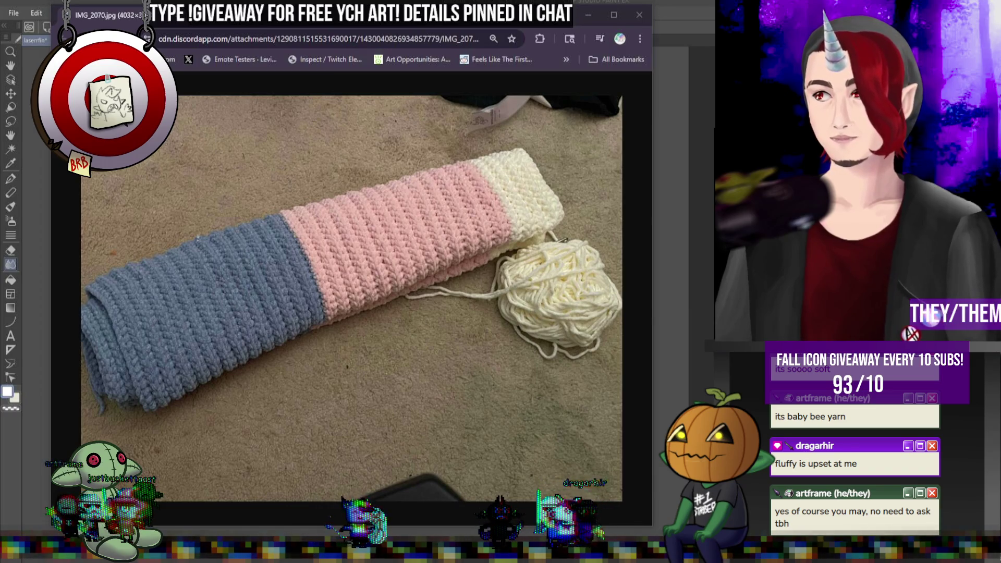
- Zoom the scarf photo in on its blue end and yarn ball, then close it
left_click(524, 300)
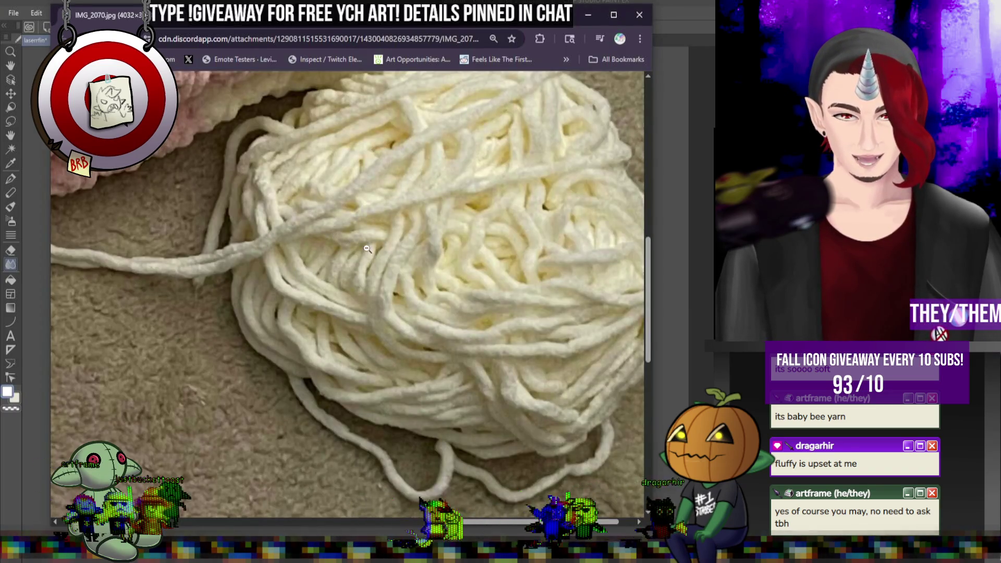
scroll(336, 235, "down", 3)
left_click(138, 325)
left_click(139, 326)
left_click(257, 289)
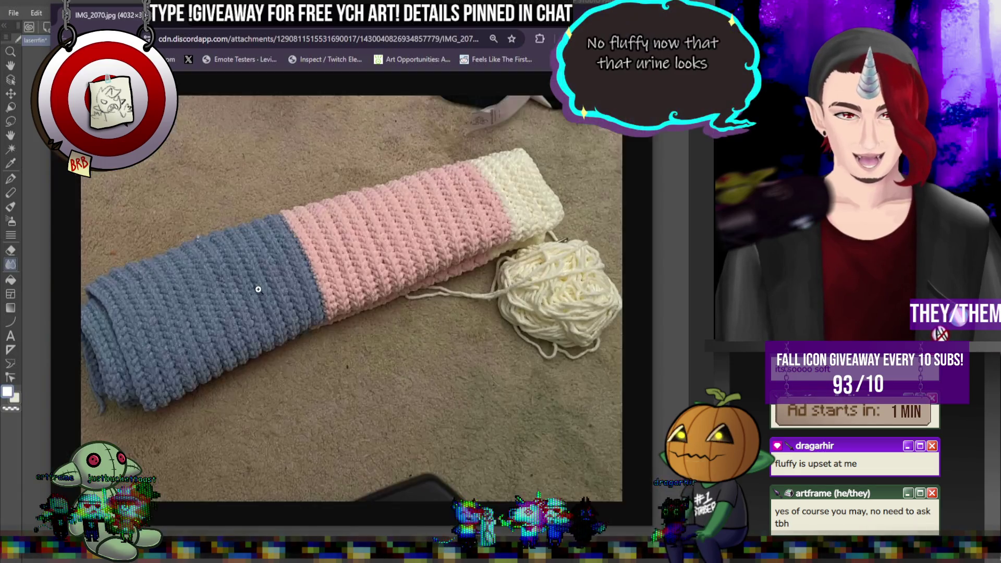
left_click(533, 237)
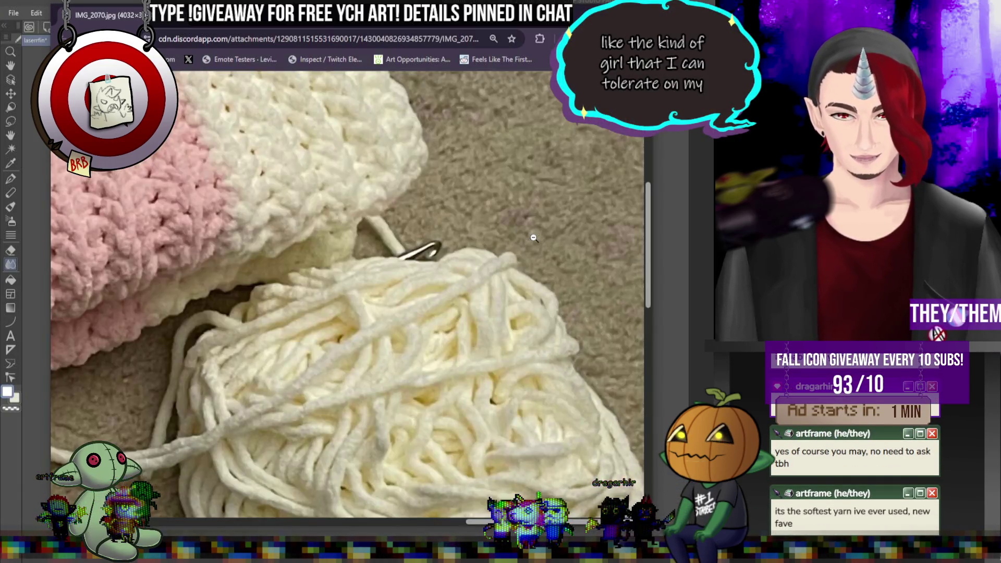
left_click(391, 240)
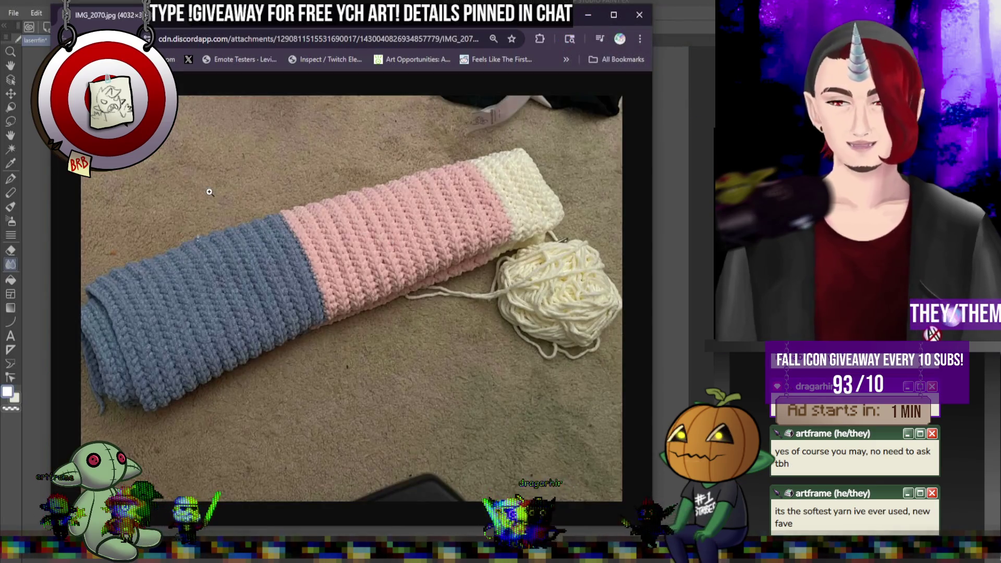
key("ctrl+w")
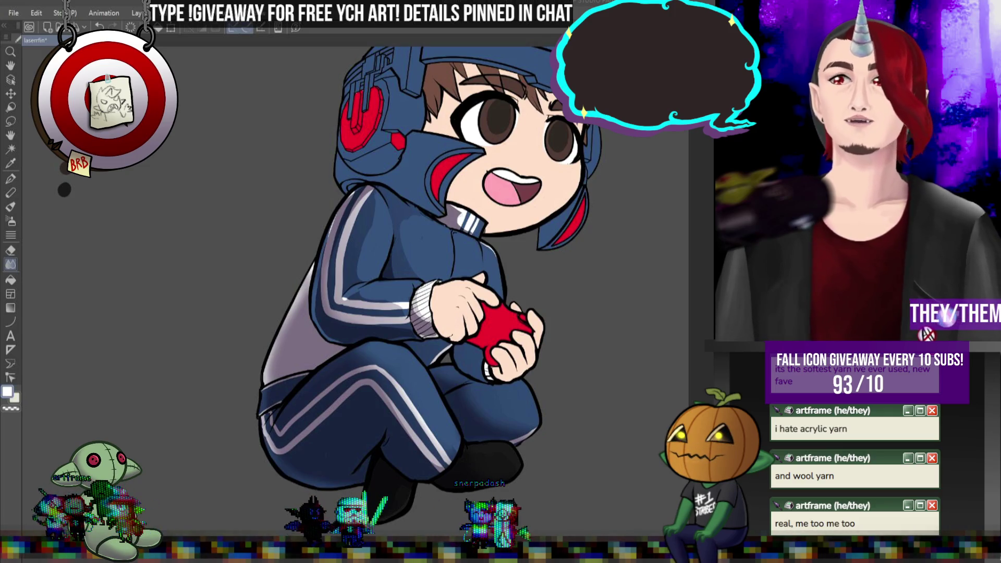
- Zoom the canvas out and back in to review the jacket shading
scroll(334, 326, "down", 2)
scroll(350, 252, "up", 2)
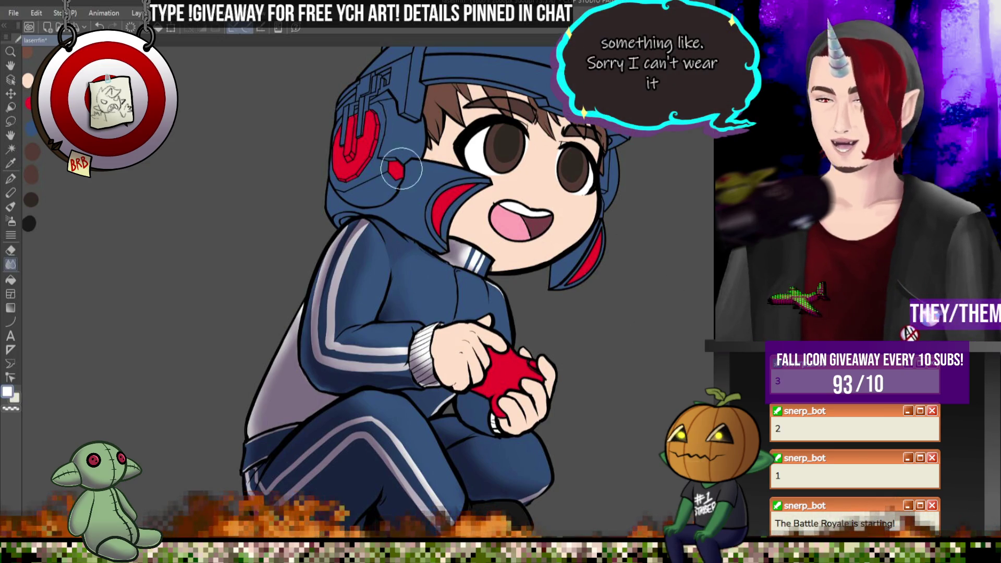
- Zoom in and centre the view on the chibi's face, then switch to the Pen tool
scroll(553, 263, "up", 3)
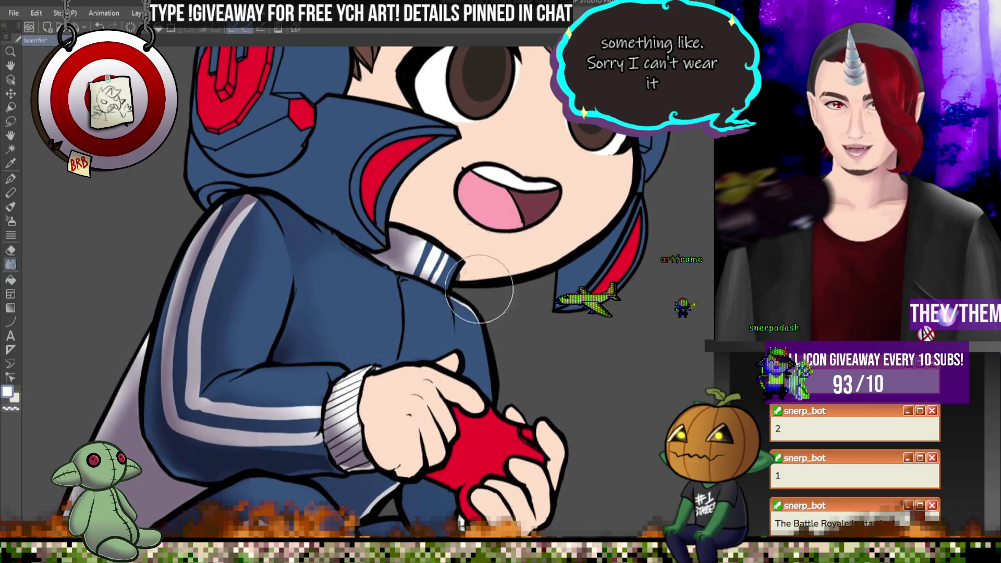
scroll(462, 233, "down", 2)
scroll(417, 302, "up", 4)
scroll(409, 323, "down", 3)
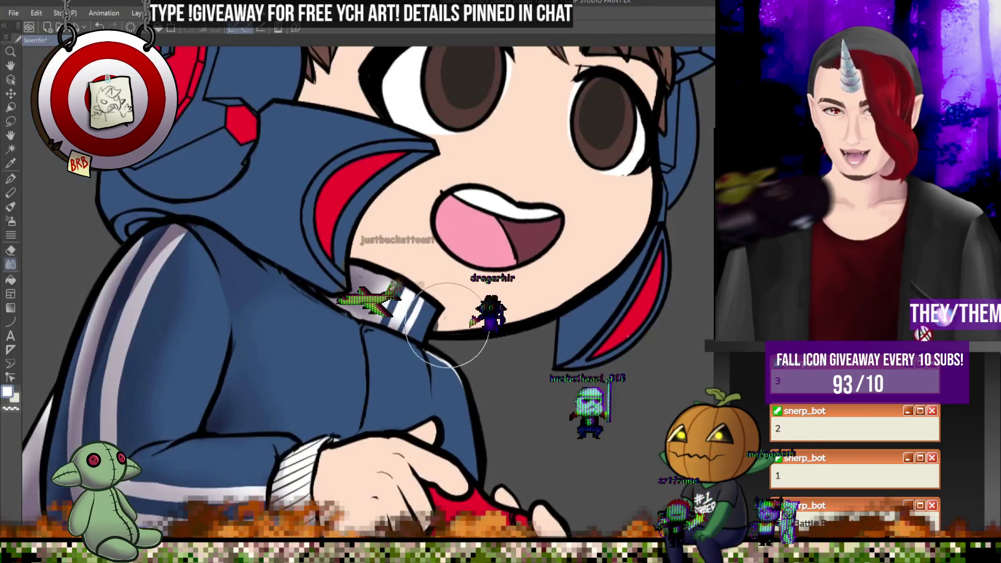
scroll(409, 323, "up", 3)
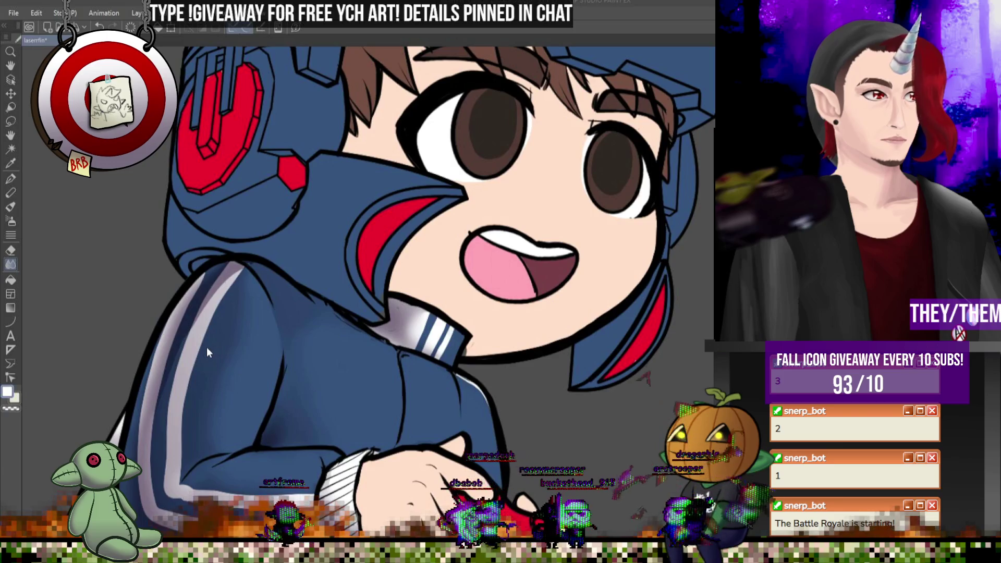
left_click_drag(319, 276, 366, 265)
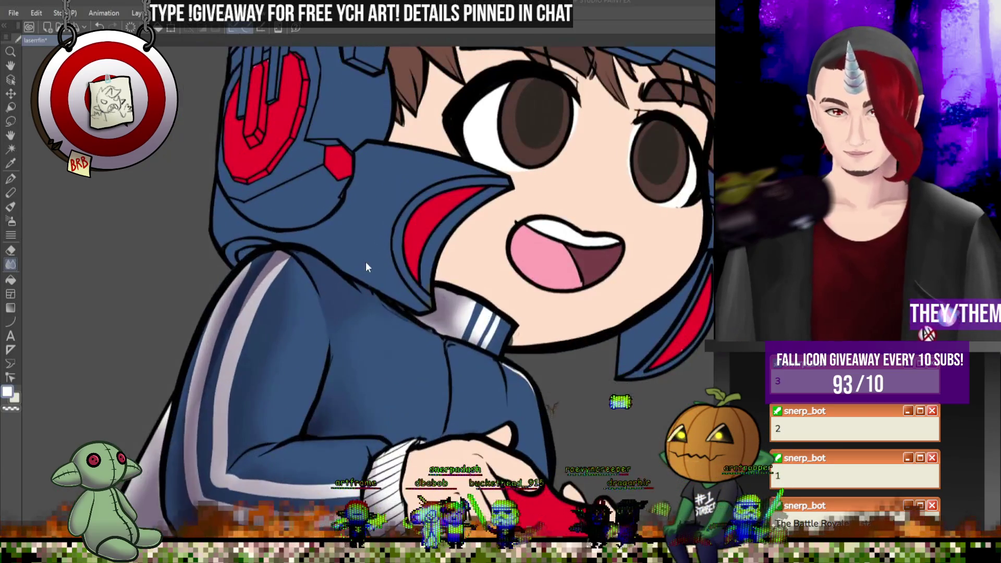
left_click(11, 180)
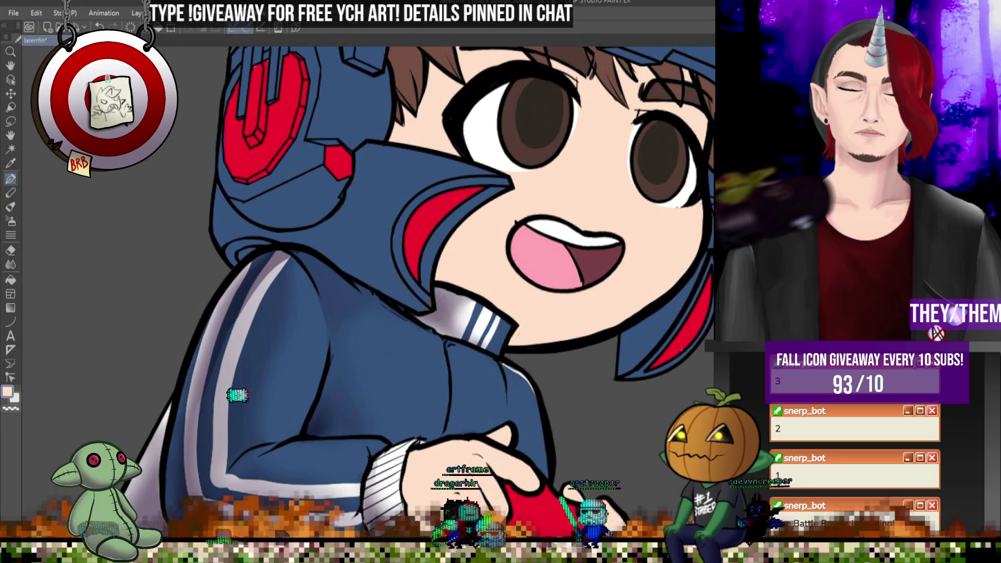
- Add a small white highlight to the right eye, then switch to the Blend tool
key("ctrl+minus")
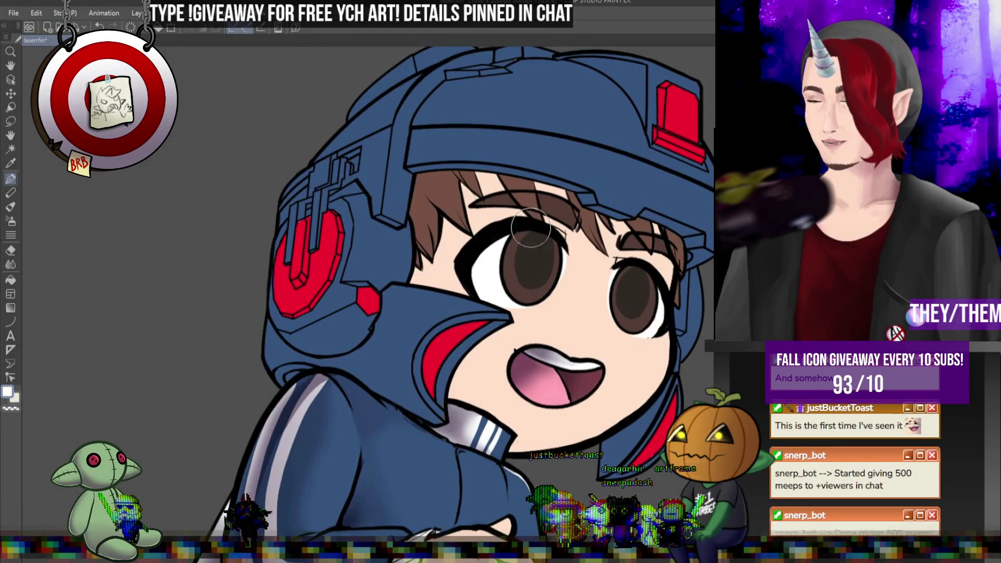
left_click(525, 247, "alt")
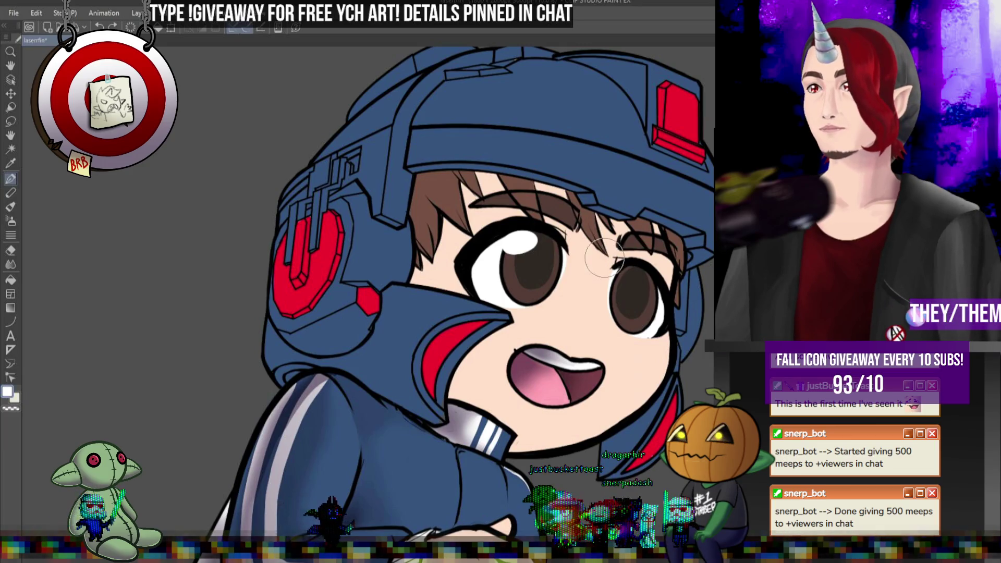
mouse_move(618, 275)
left_mouse_down()
mouse_move(629, 272)
mouse_move(613, 278)
left_mouse_up()
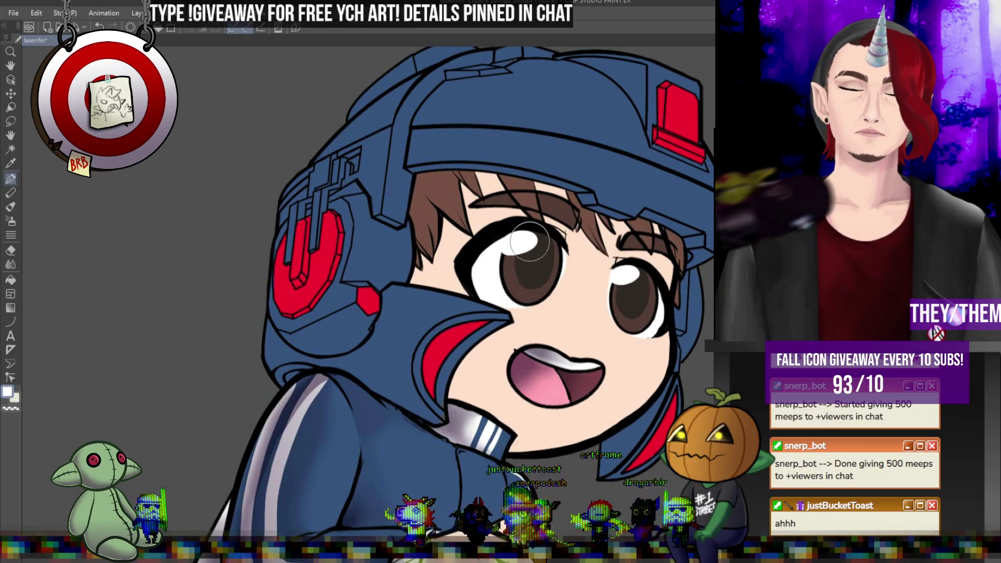
scroll(531, 239, "down", 3)
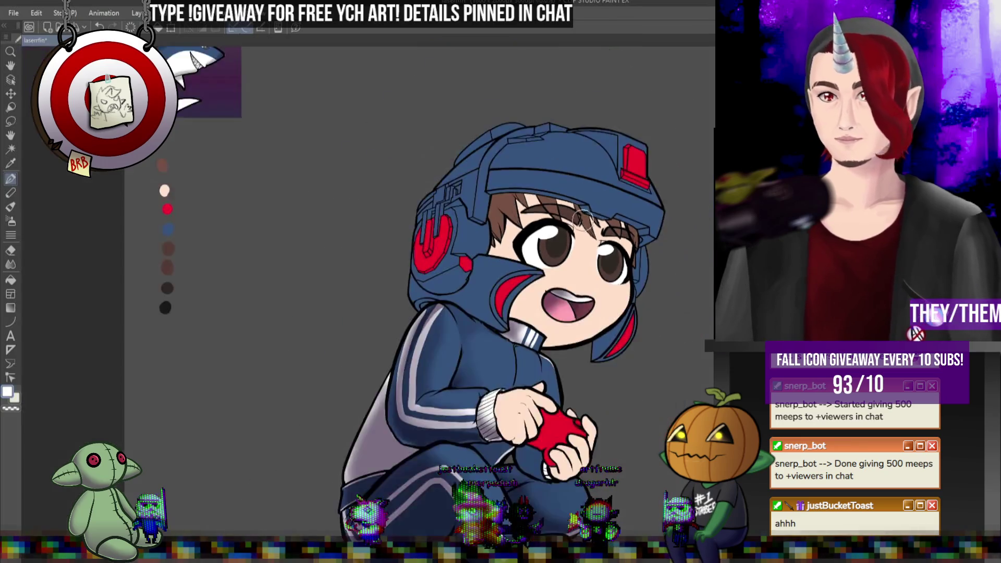
scroll(590, 219, "up", 2)
left_click(11, 264)
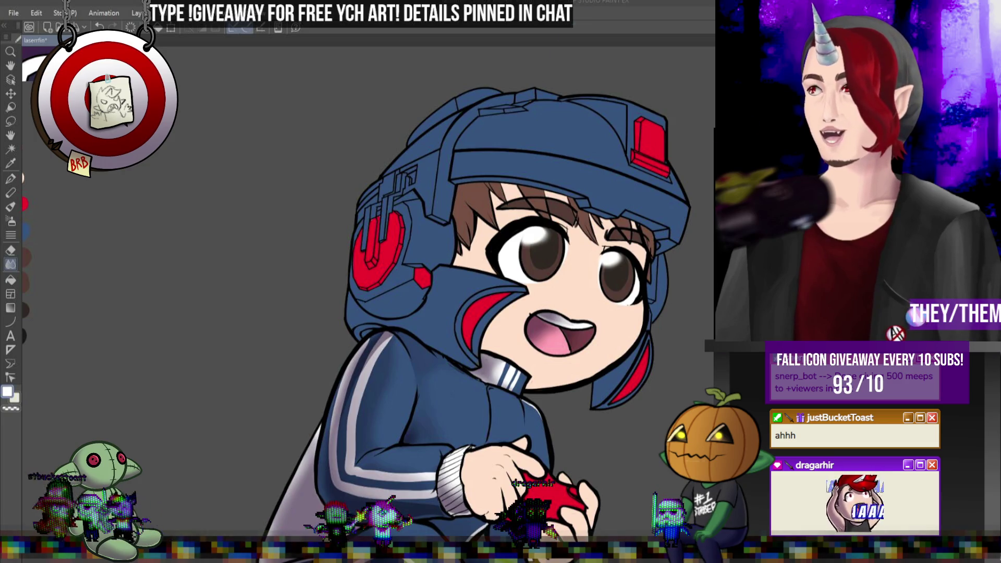
scroll(605, 289, "down", 2)
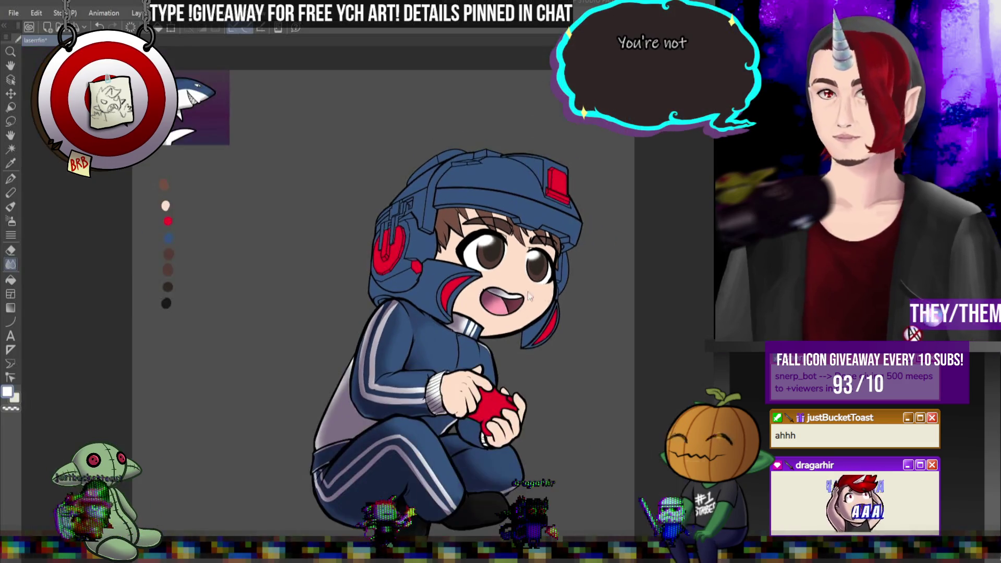
scroll(605, 290, "up", 3)
scroll(604, 289, "down", 2)
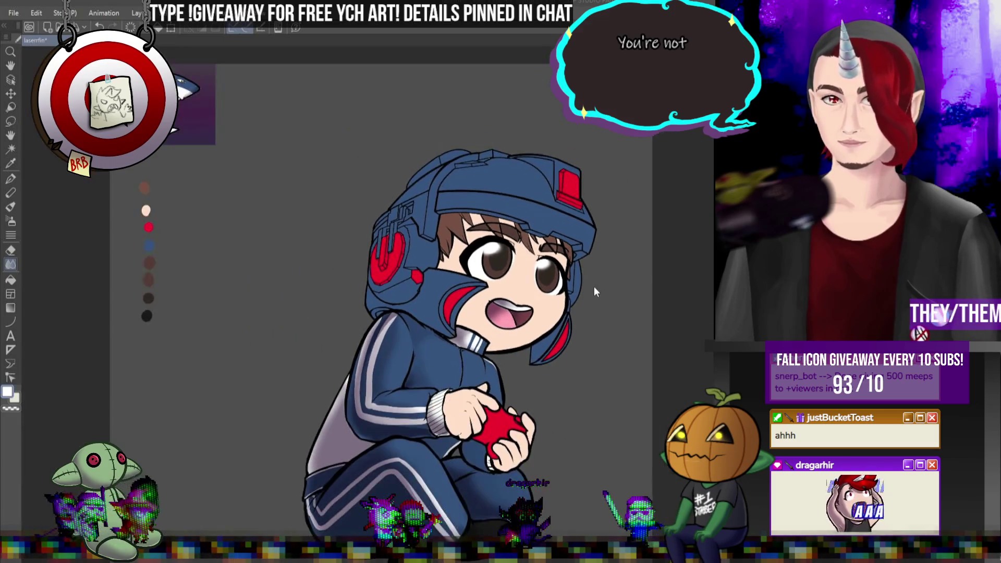
scroll(599, 287, "up", 3)
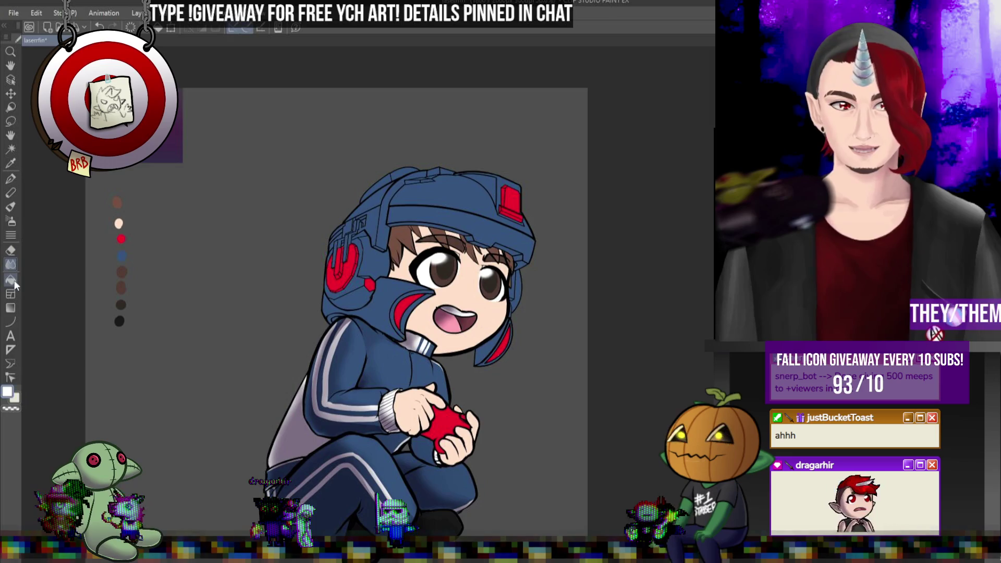
scroll(370, 242, "up", 1)
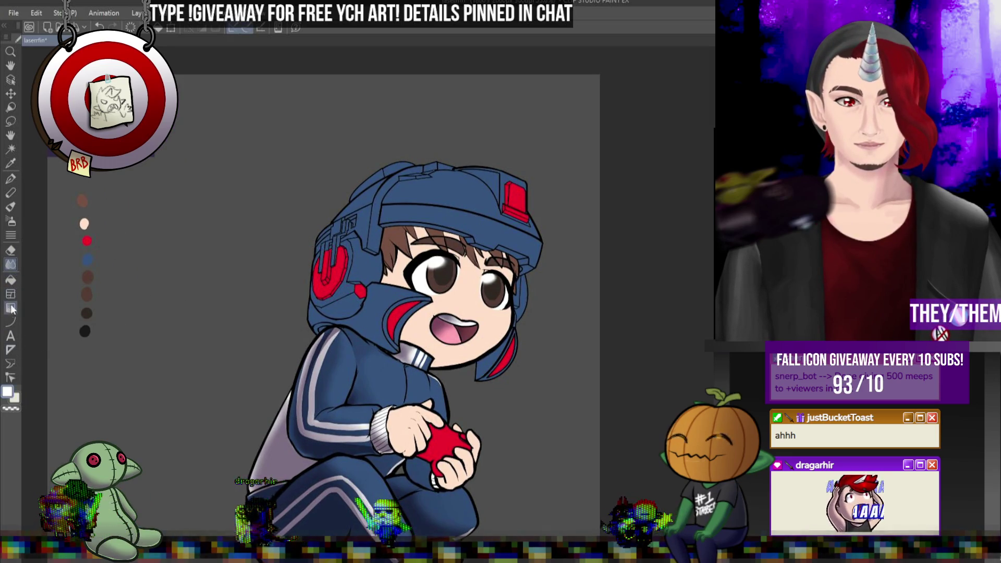
- Undo the straight light stroke painted across the helmet
left_click(415, 263, "shift")
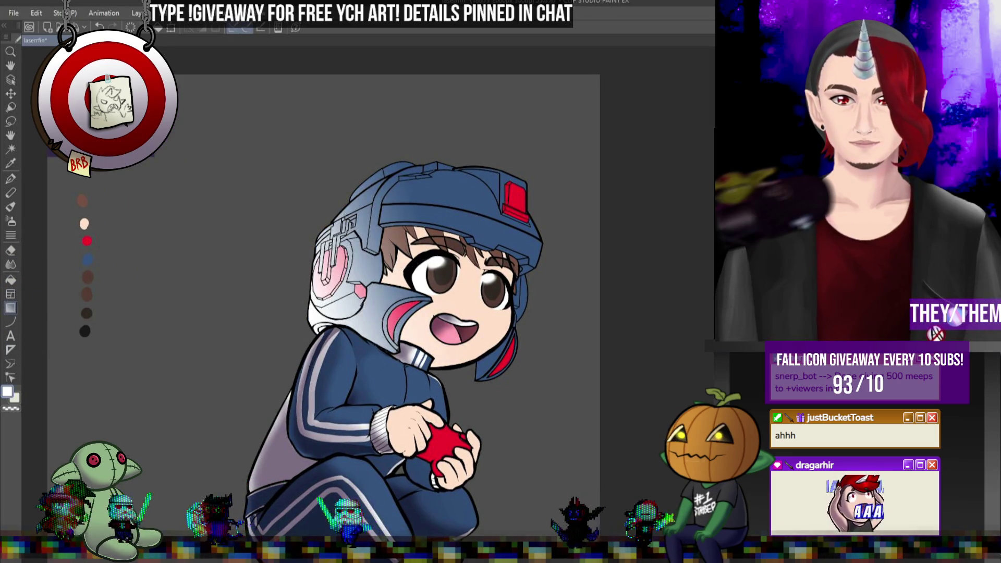
key("ctrl+z")
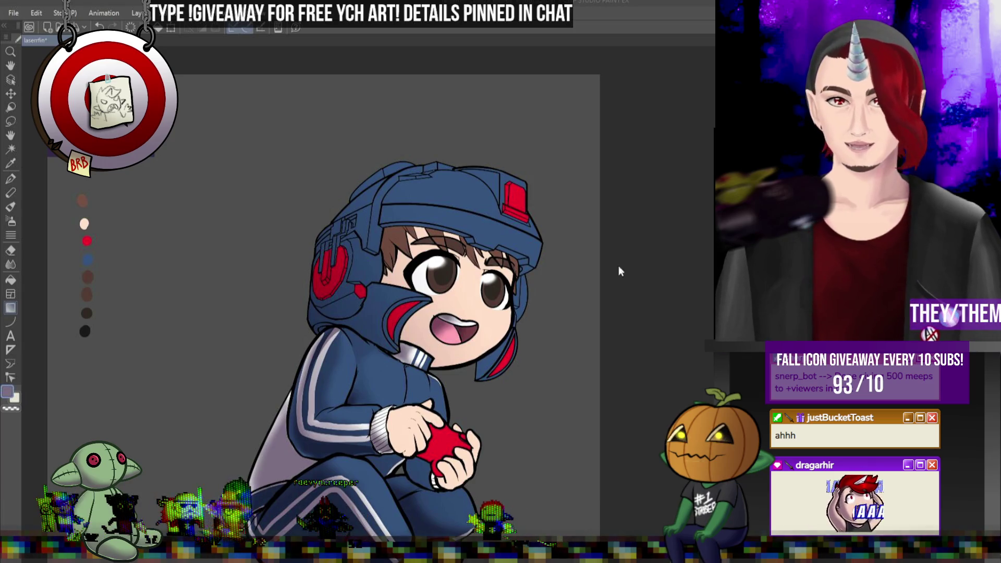
scroll(560, 353, "up", 5)
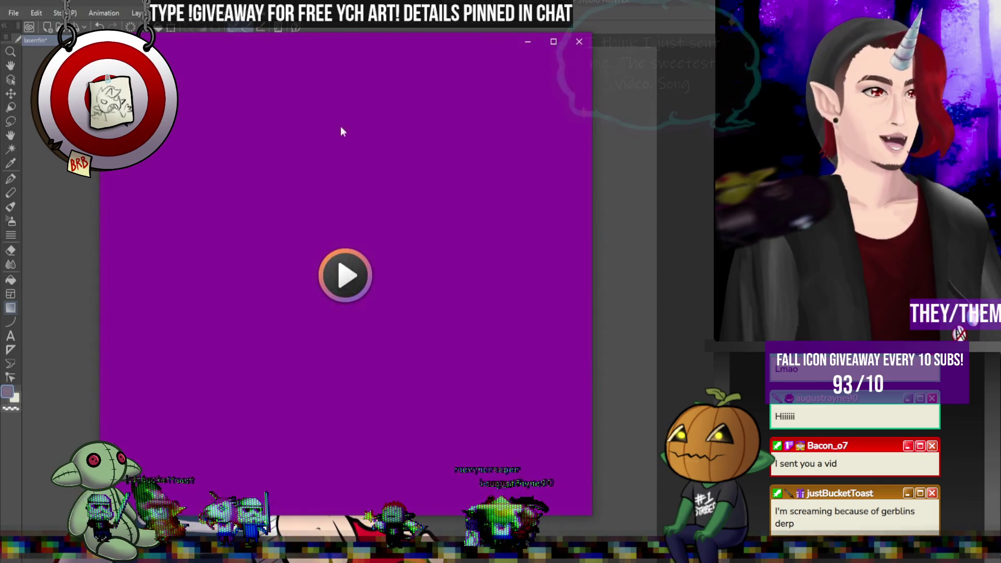
- Move the Media Player window right, play the cat clip, then close the player
left_click_drag(438, 49, 531, 41)
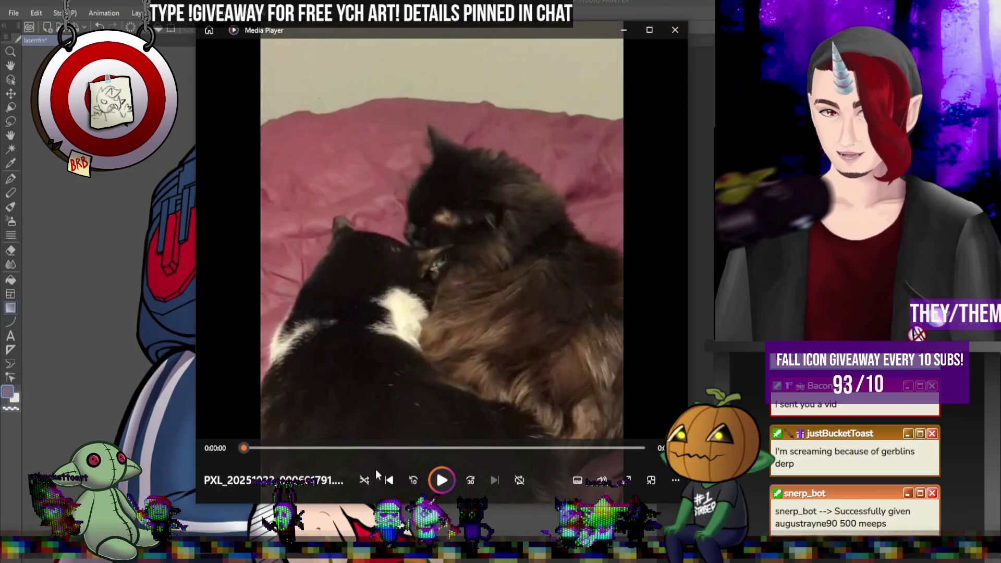
left_click(442, 481)
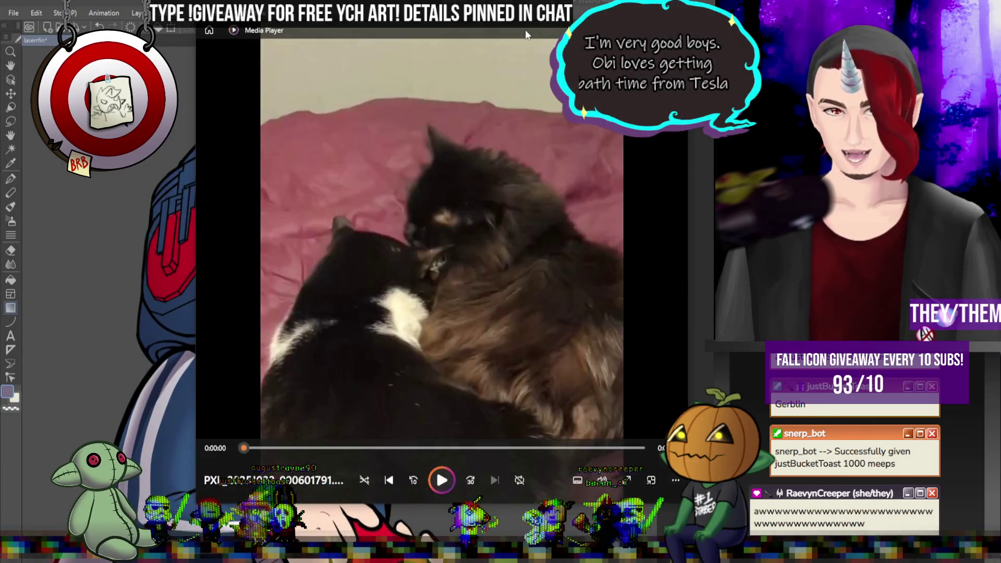
left_click(674, 30)
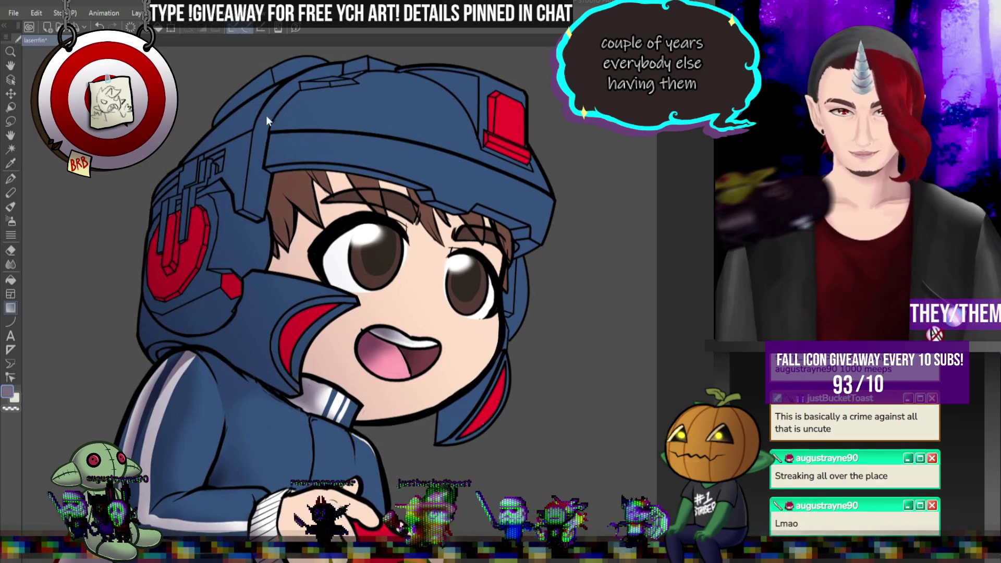
scroll(329, 348, "down", 5)
scroll(359, 256, "up", 6)
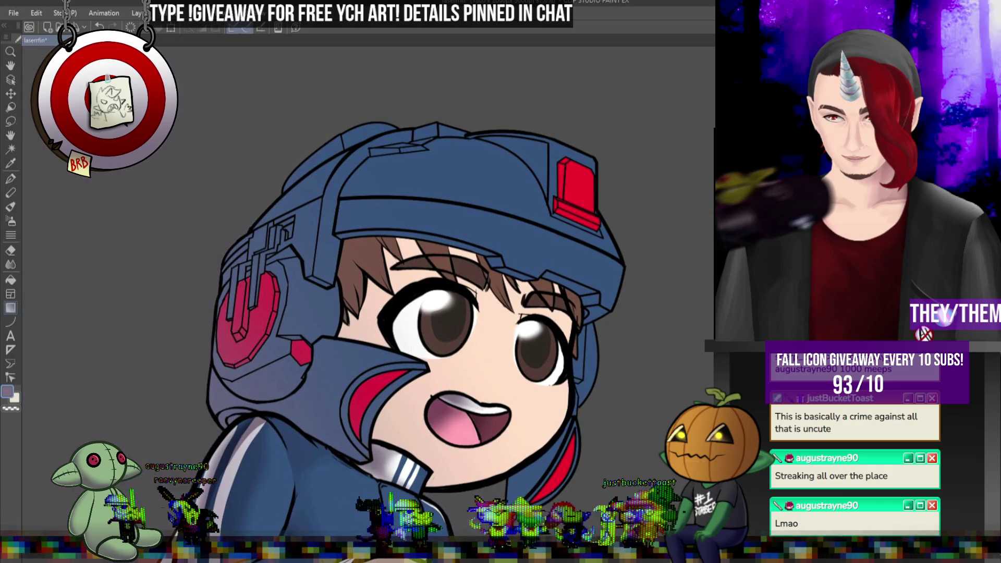
key("ctrl+minus")
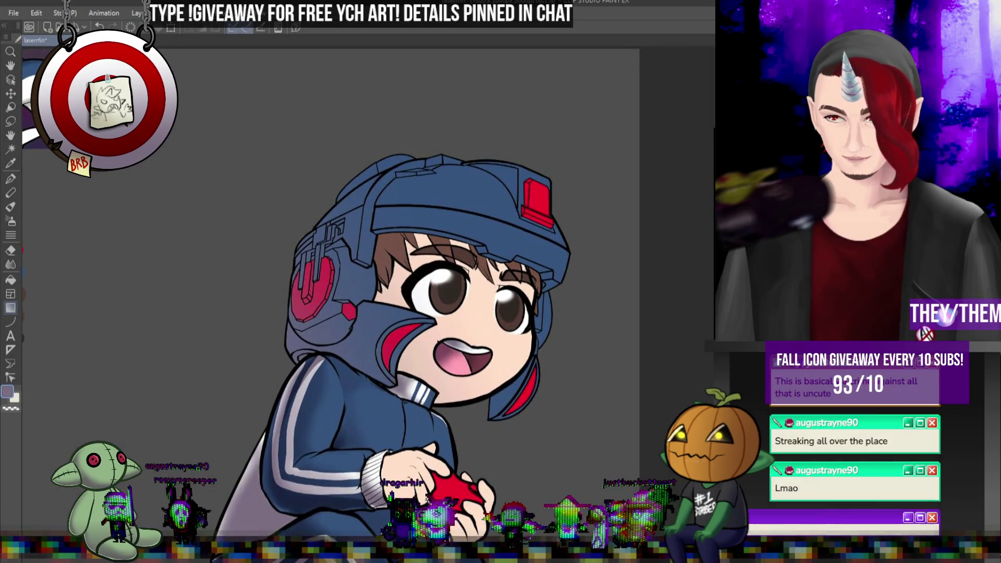
scroll(226, 279, "up", 3)
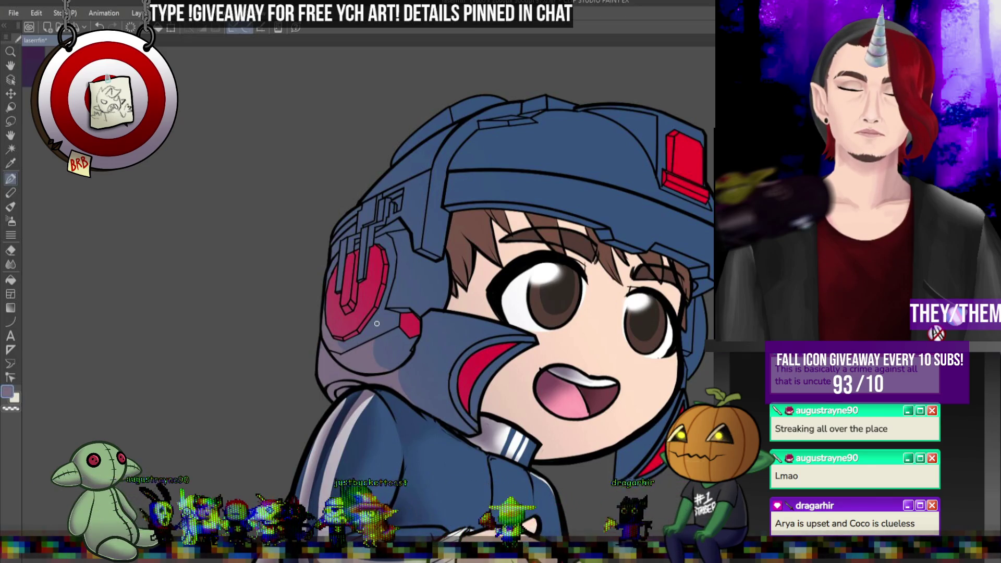
- Airbrush soft lavender shading onto the hood beside the neck
mouse_move(397, 379)
left_mouse_down()
mouse_move(459, 422)
mouse_move(411, 363)
mouse_move(418, 345)
mouse_move(443, 401)
mouse_move(398, 375)
left_mouse_up()
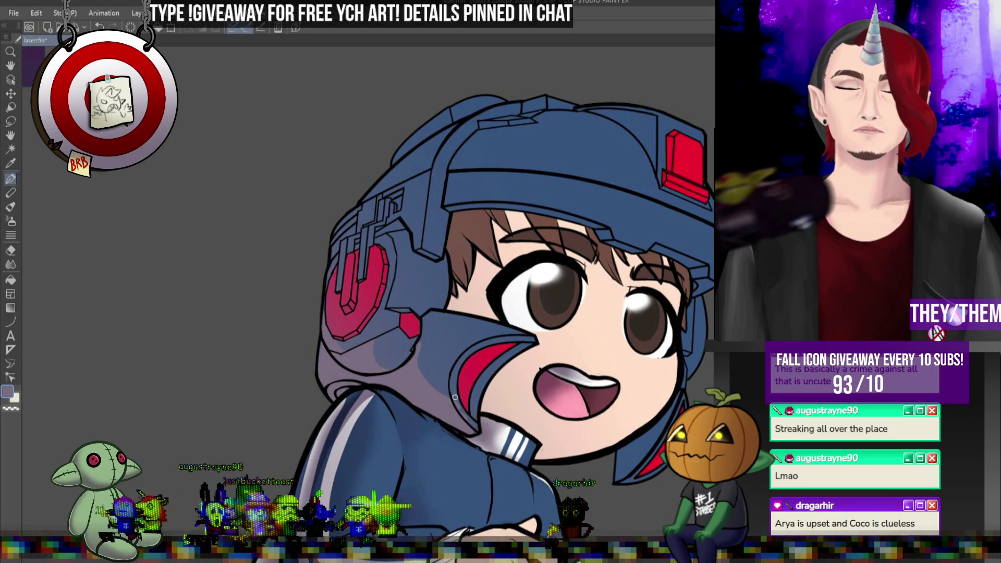
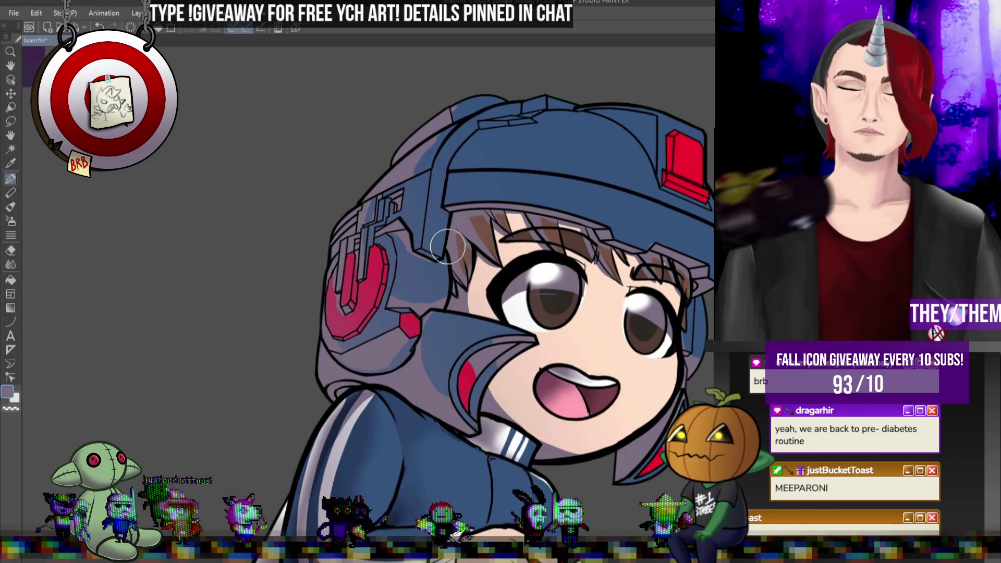
- Lighten the cap's top right with a brush stroke, then undo the helmet, hair and hood shading
mouse_move(574, 111)
left_mouse_down()
mouse_move(610, 123)
mouse_move(647, 161)
mouse_move(599, 116)
mouse_move(632, 115)
mouse_move(622, 123)
mouse_move(648, 161)
mouse_move(647, 115)
left_mouse_up()
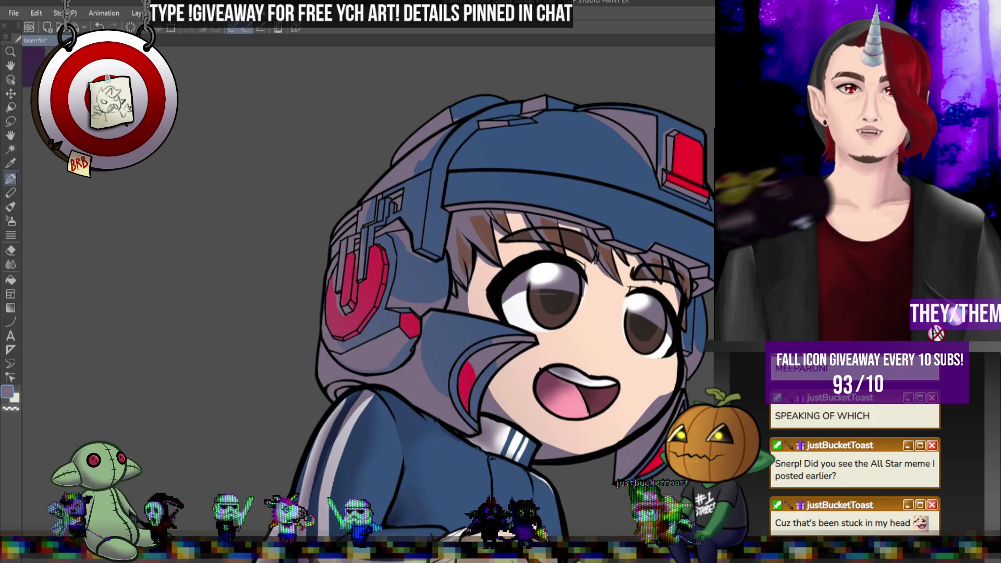
key("ctrl+z")
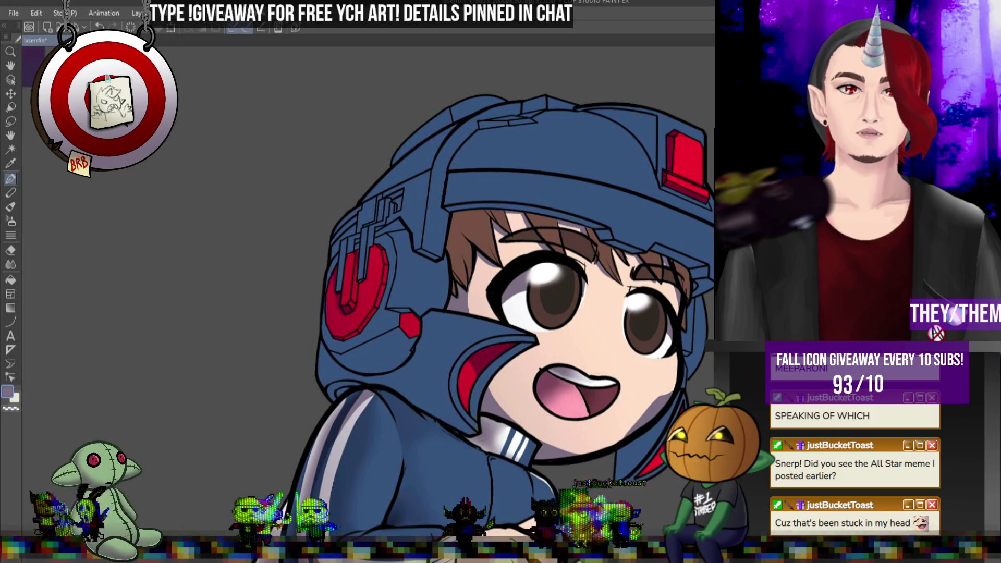
- Restore the darker helmet, hair and hood shading with Ctrl+Y and zoom in on the face
key("ctrl+y")
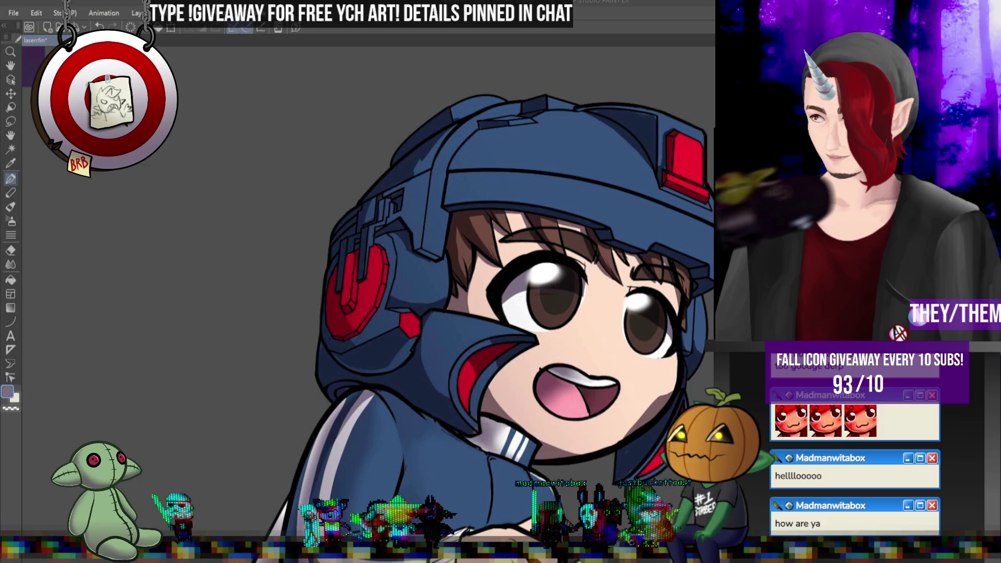
key("ctrl+plus")
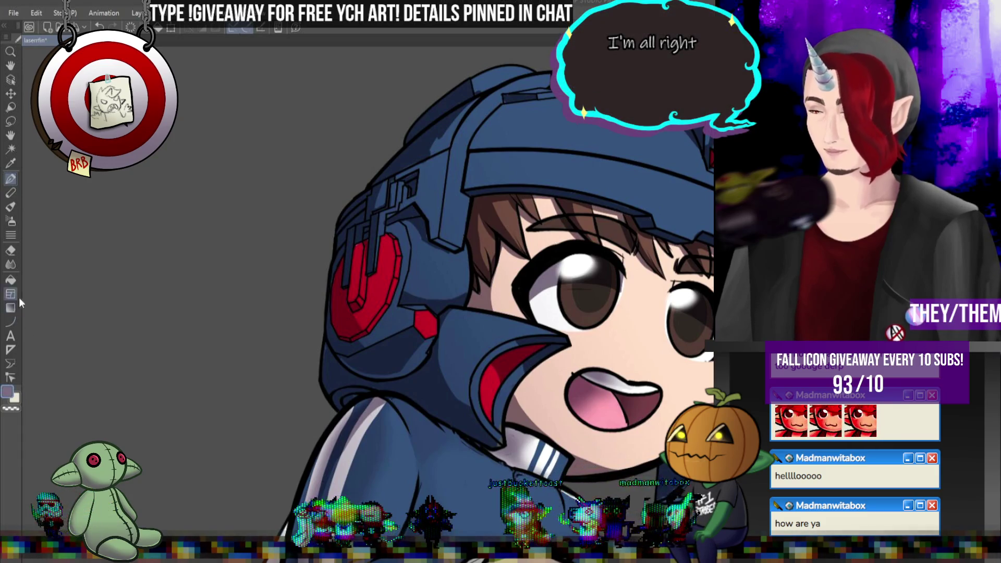
- Soften the hood and helmet shadow edges with the Blend tool and make white the main colour
left_click(10, 264)
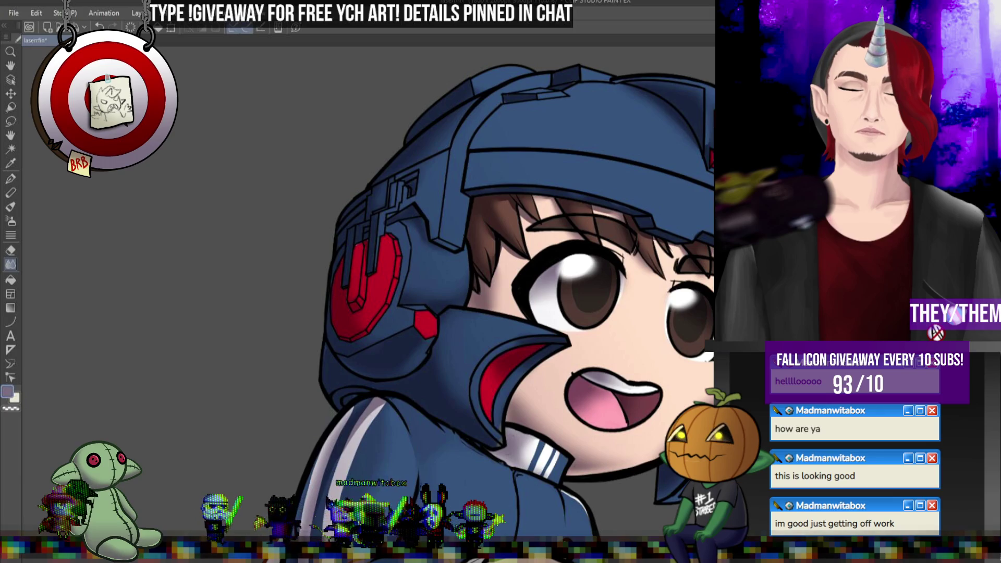
key("x")
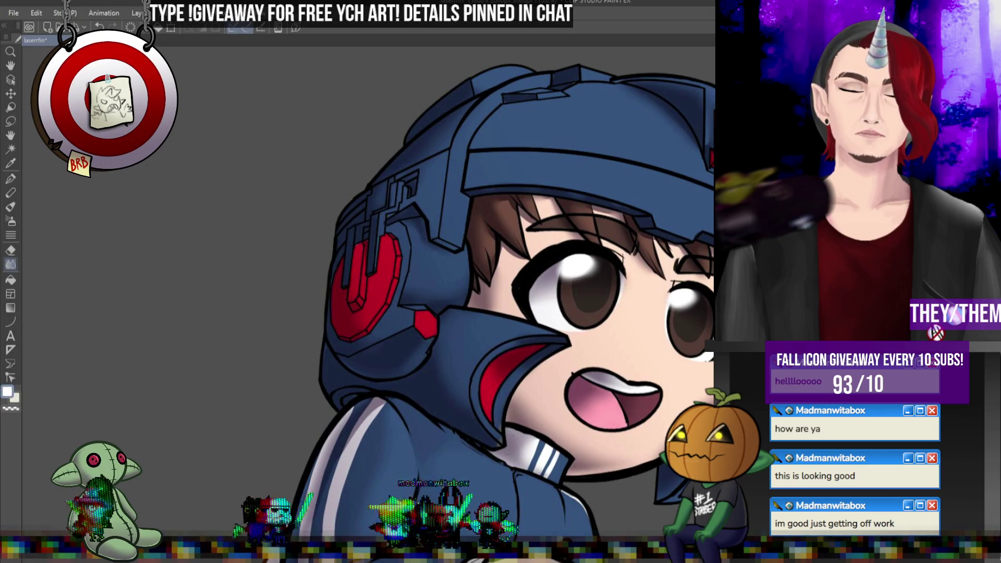
left_click(11, 180)
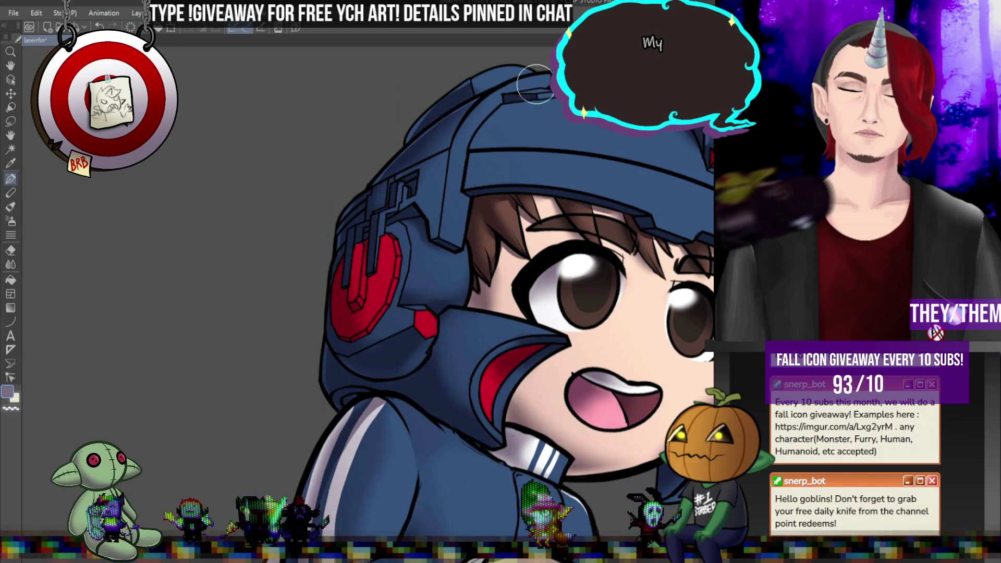
- Smooth the white helmet highlights with a larger blend brush, then view the whole illustration
key("j")
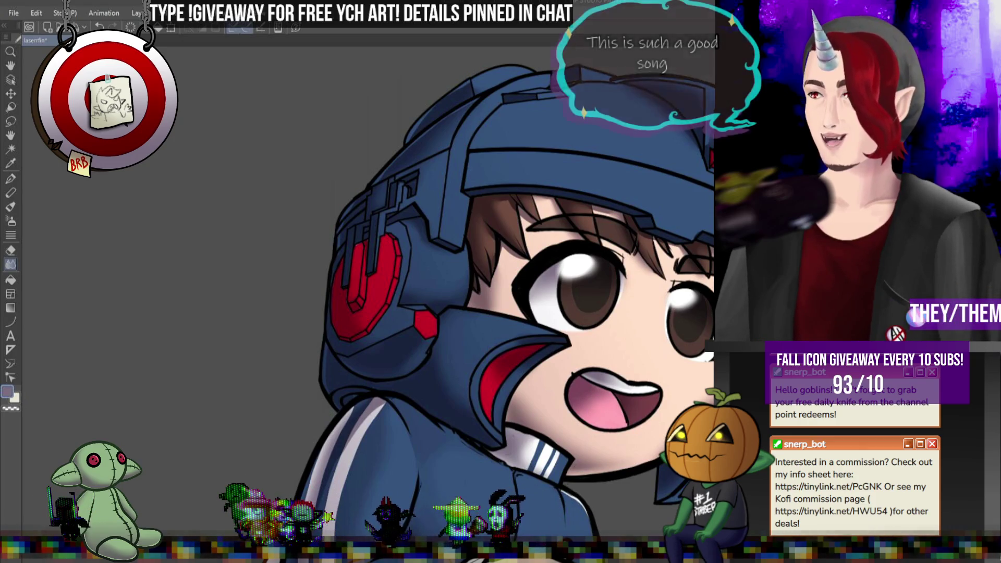
key("ctrl+0")
scroll(684, 263, "up", 2)
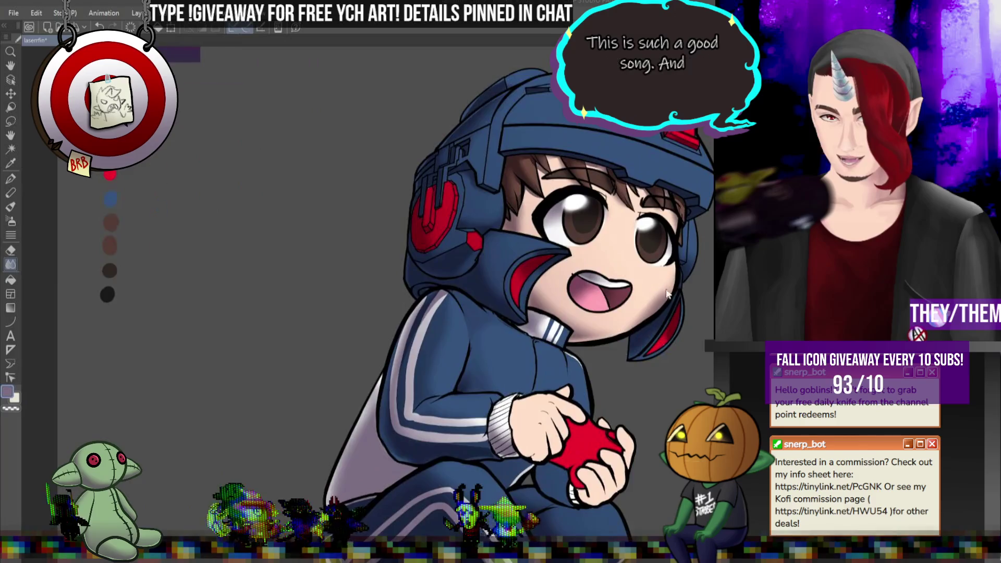
scroll(684, 263, "down", 3)
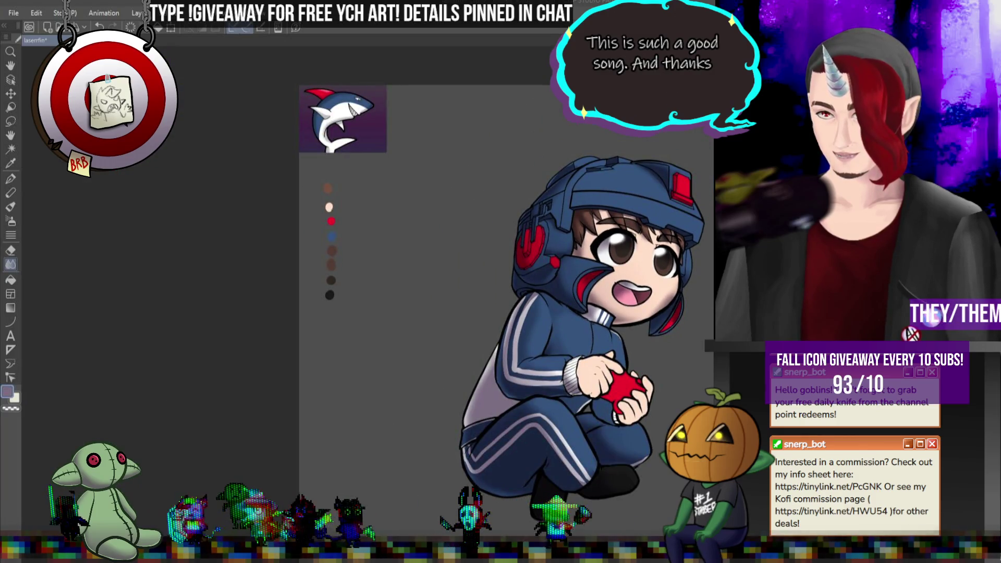
scroll(593, 262, "down", 1)
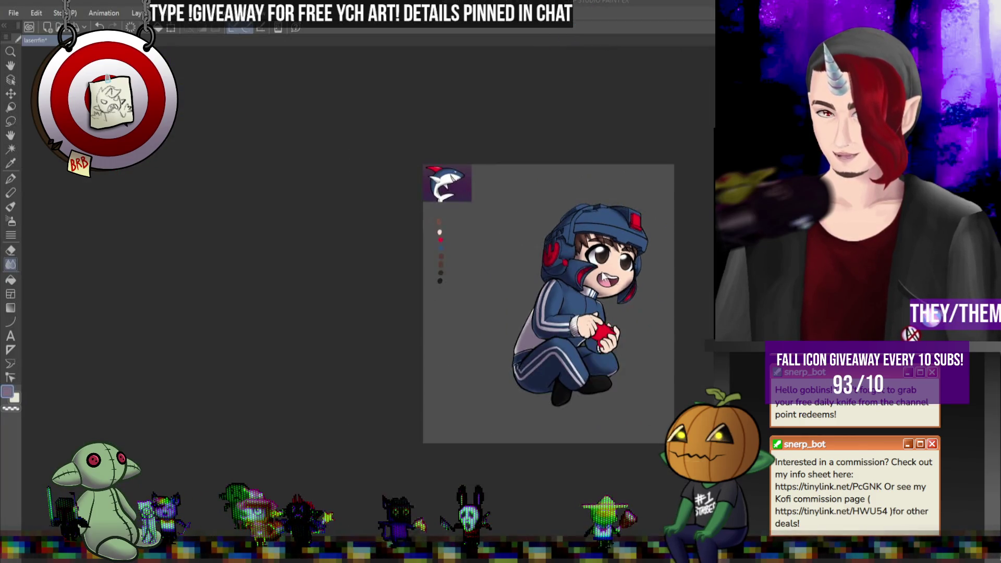
scroll(593, 262, "up", 4)
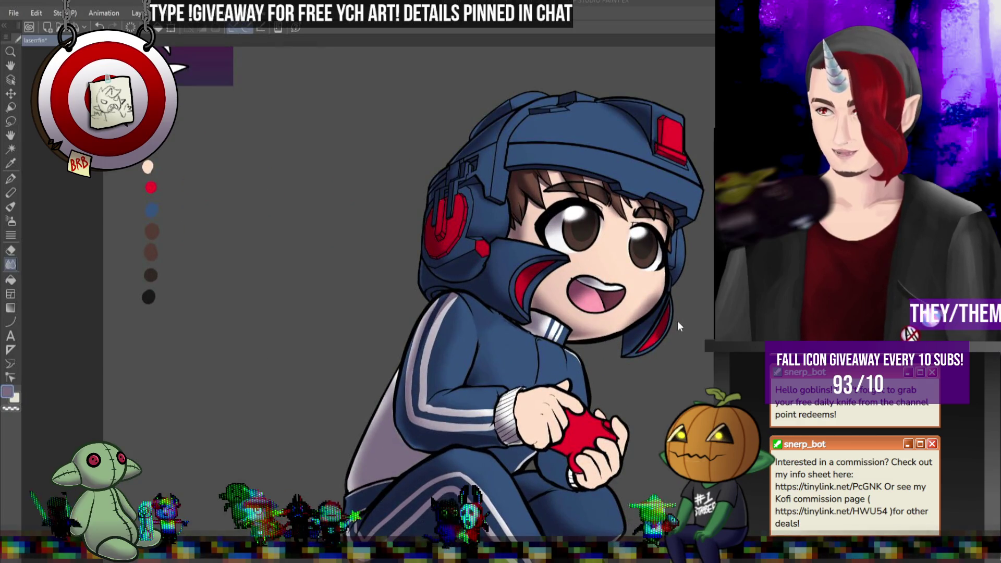
scroll(503, 366, "down", 2)
scroll(448, 390, "up", 2)
scroll(413, 407, "up", 1)
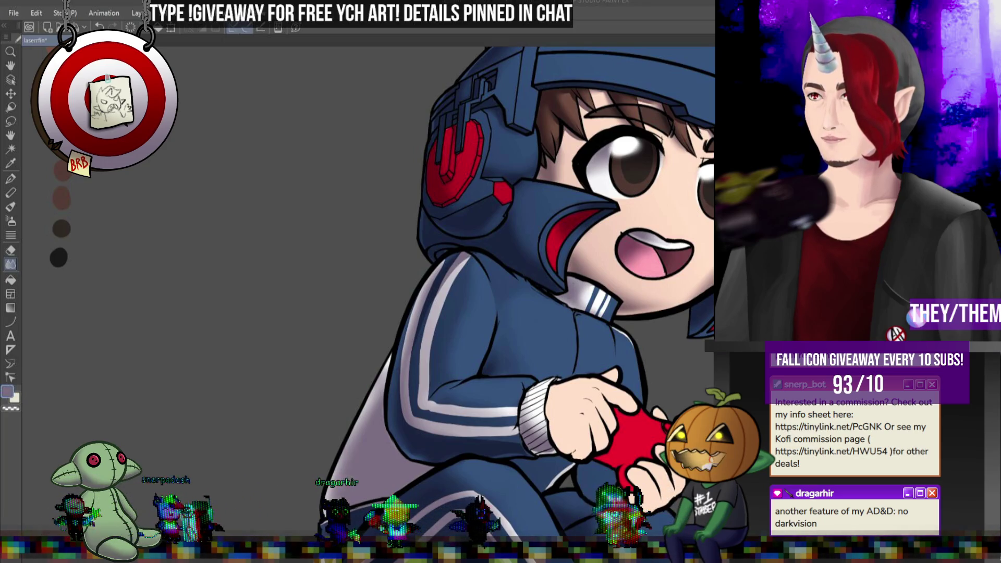
- Paint a soft light highlight stroke on the cheek and make the brush much larger
scroll(623, 260, "down", 3)
scroll(623, 249, "up", 2)
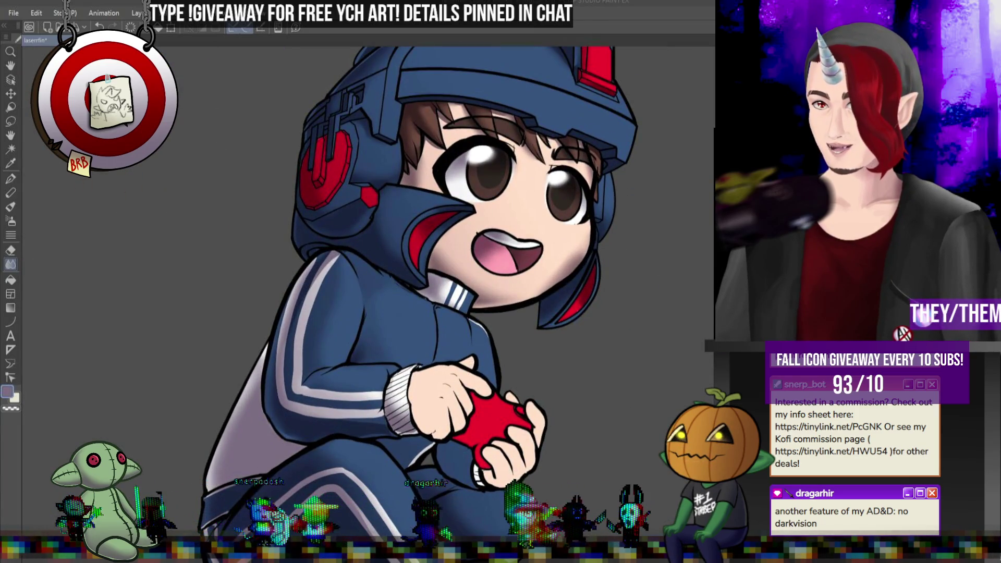
scroll(479, 237, "up", 2)
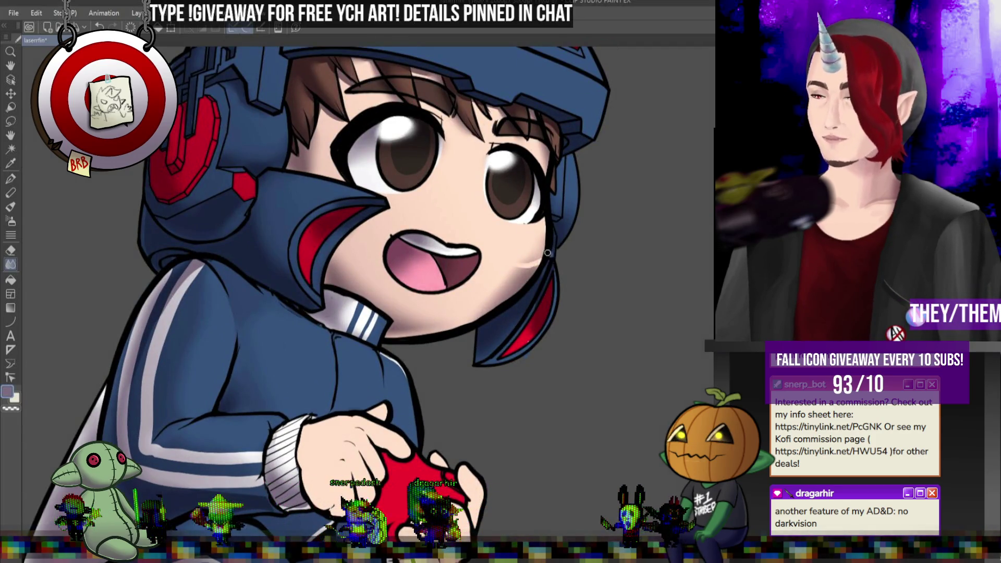
left_click_drag(519, 263, 537, 257)
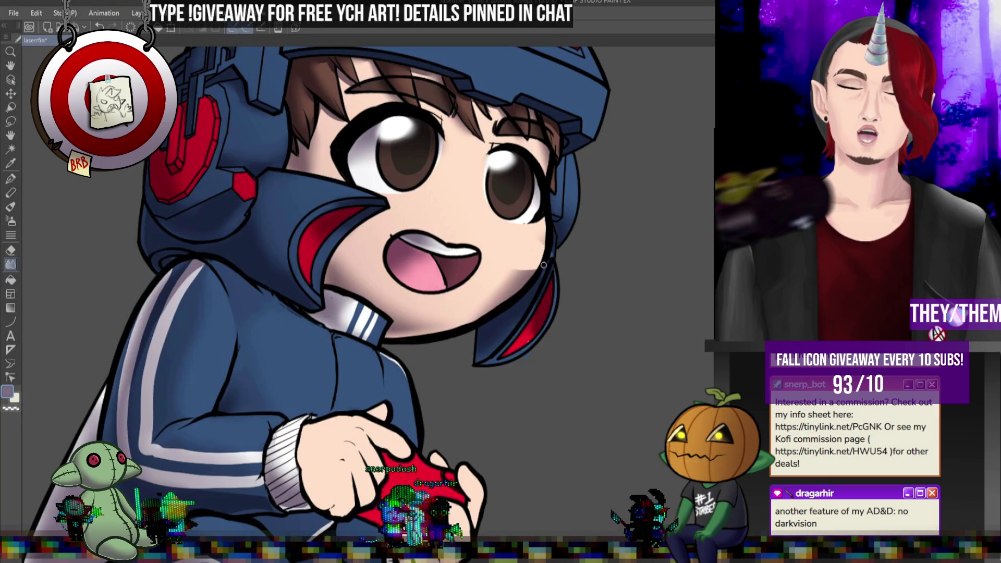
key("bracketright")
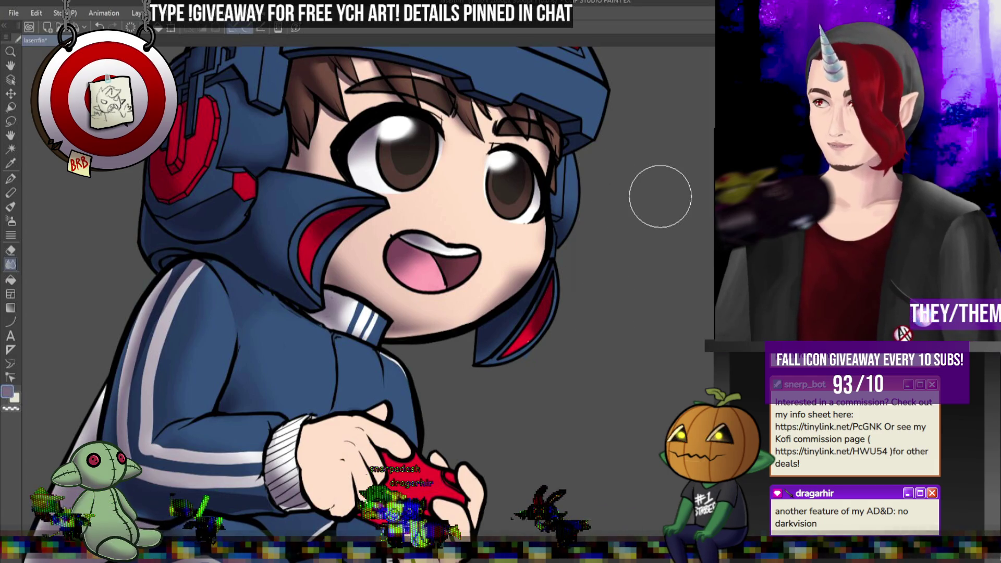
scroll(550, 80, "down", 4)
scroll(468, 126, "up", 3)
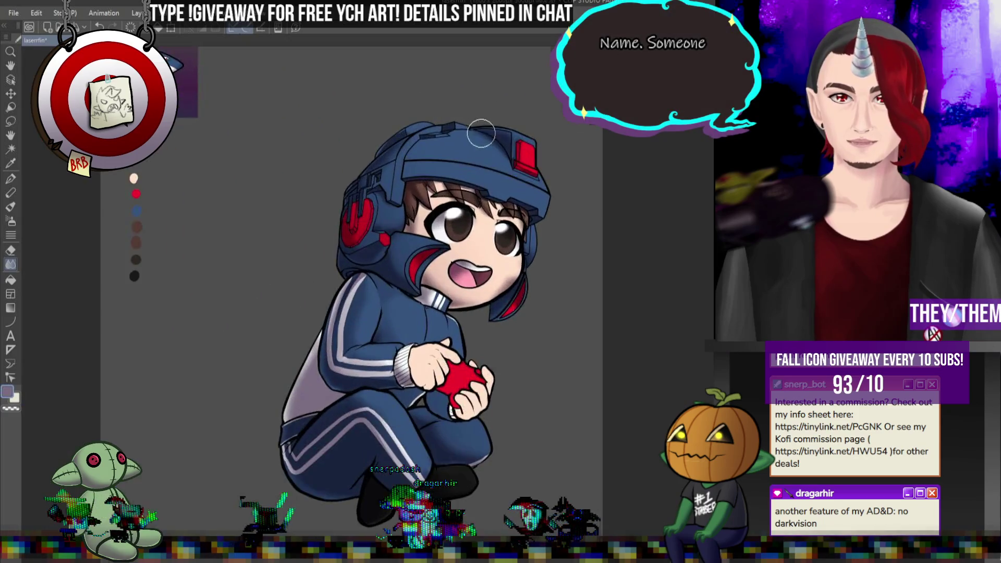
scroll(469, 125, "down", 3)
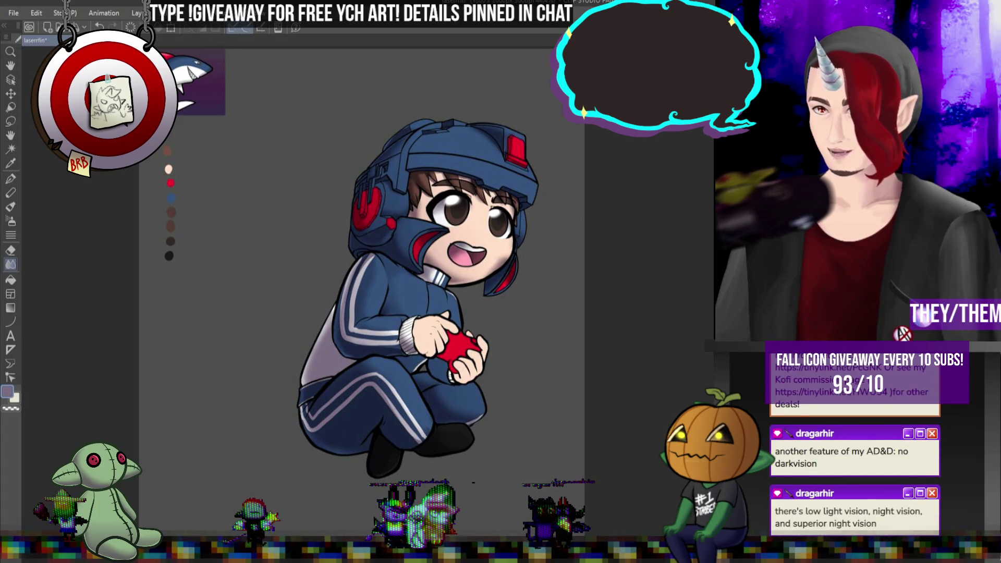
key("ctrl+v")
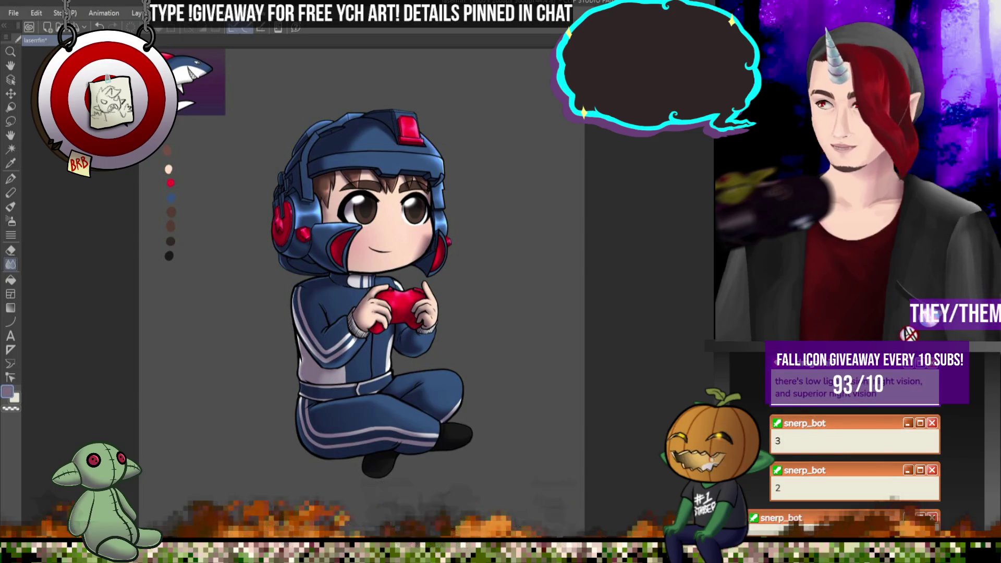
scroll(337, 310, "down", 1)
scroll(337, 310, "up", 1)
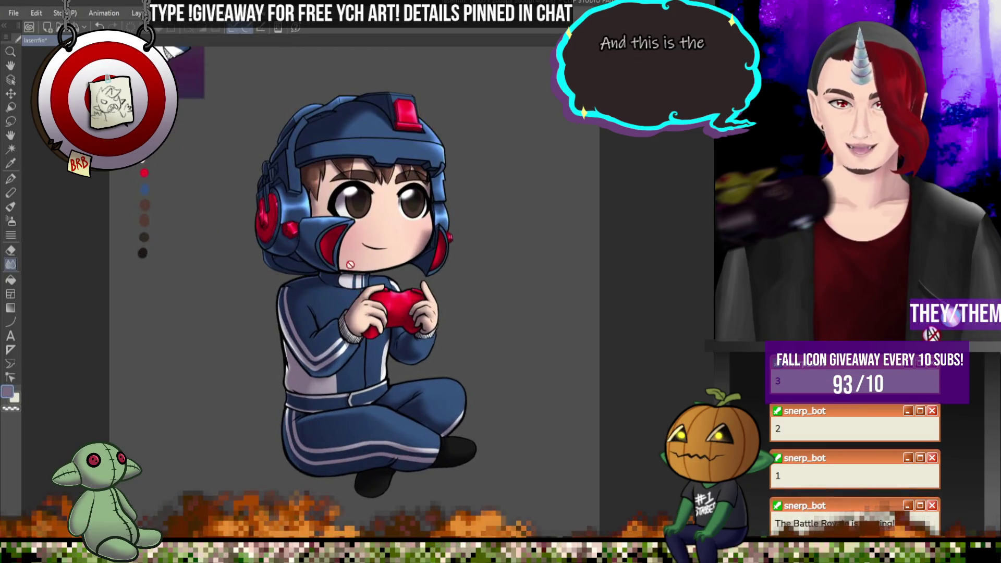
scroll(365, 271, "down", 2)
scroll(404, 230, "up", 1)
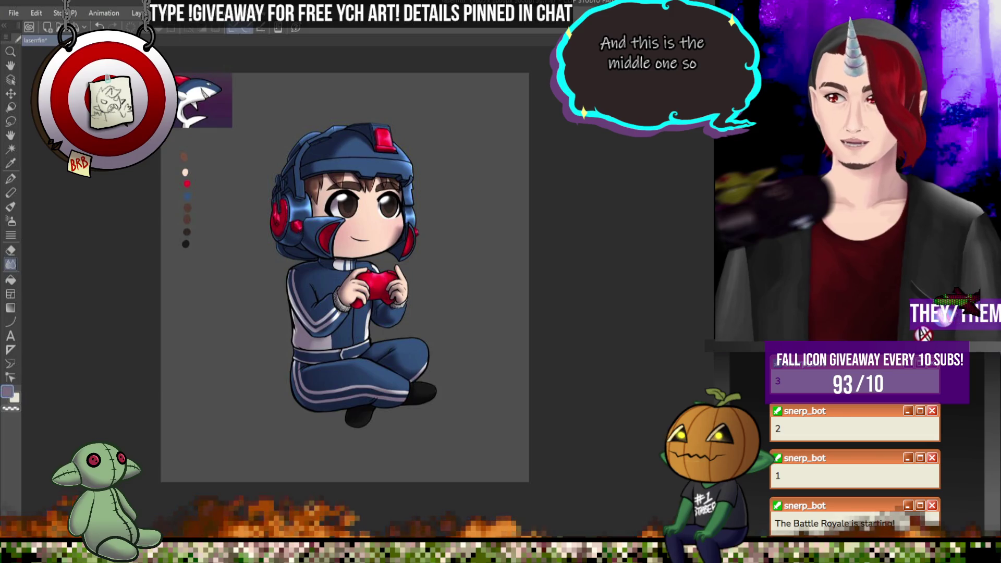
scroll(356, 207, "up", 2)
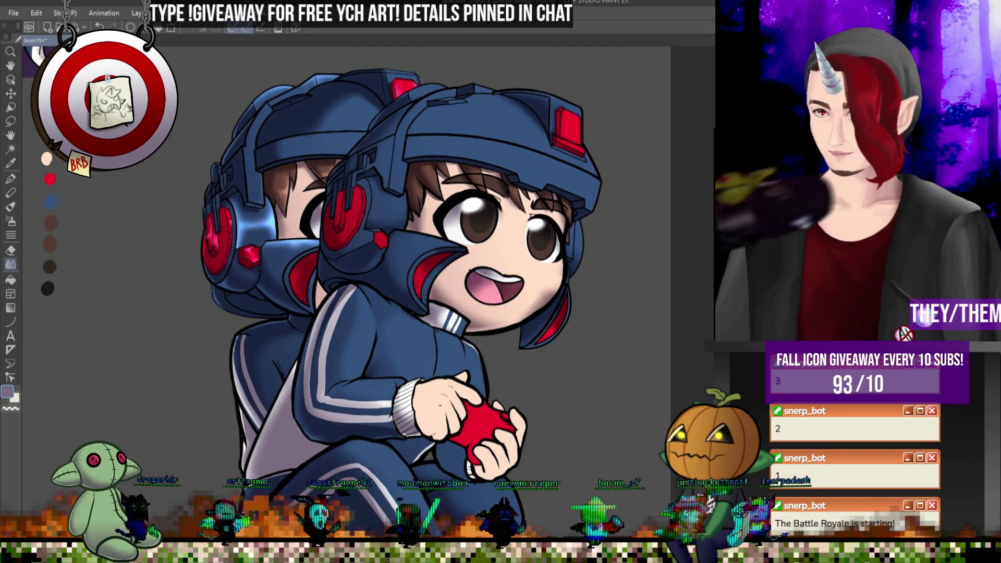
- Paint a faint light highlight along the front helmet's right rim with the pen, in two strokes
scroll(359, 180, "down", 2)
scroll(359, 179, "up", 4)
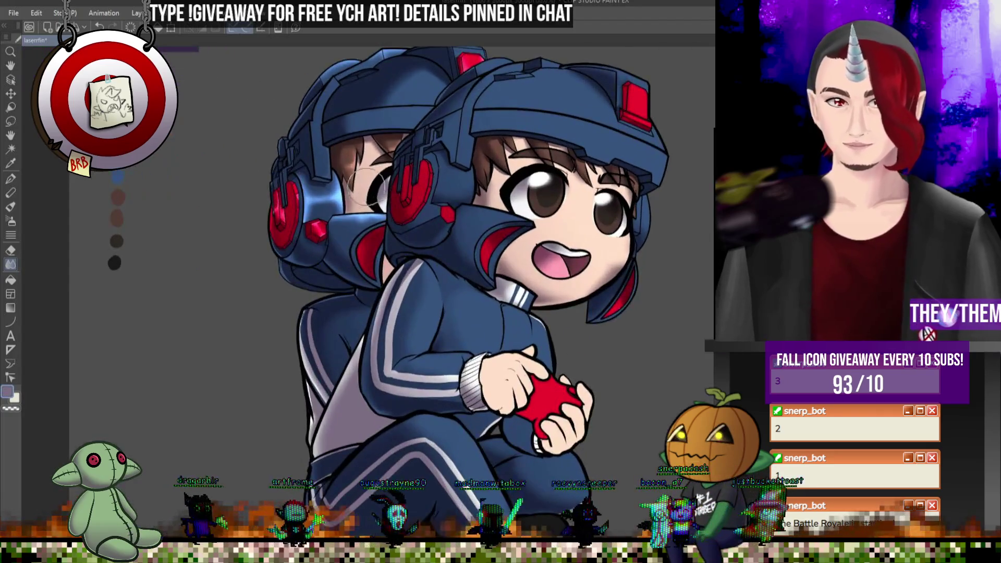
scroll(333, 206, "down", 3)
scroll(621, 125, "up", 6)
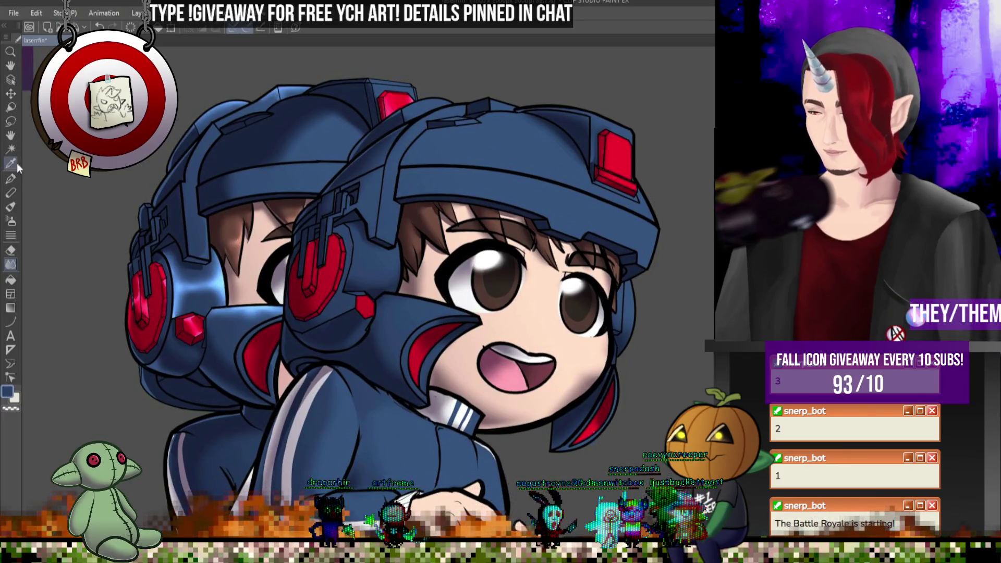
left_click(11, 180)
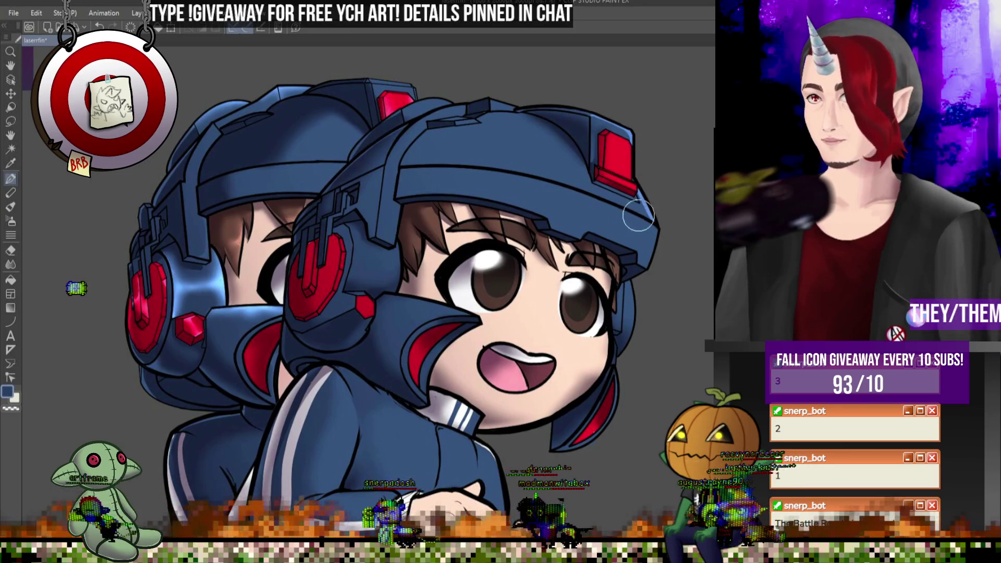
mouse_move(620, 208)
left_mouse_down()
mouse_move(644, 237)
mouse_move(656, 229)
left_mouse_up()
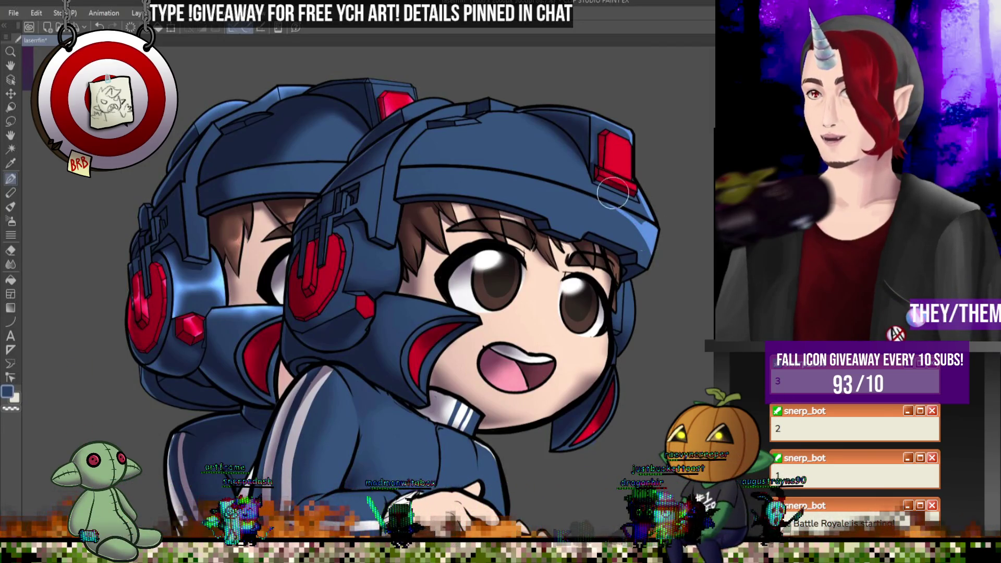
mouse_move(614, 219)
left_mouse_down()
mouse_move(643, 247)
mouse_move(624, 213)
left_mouse_up()
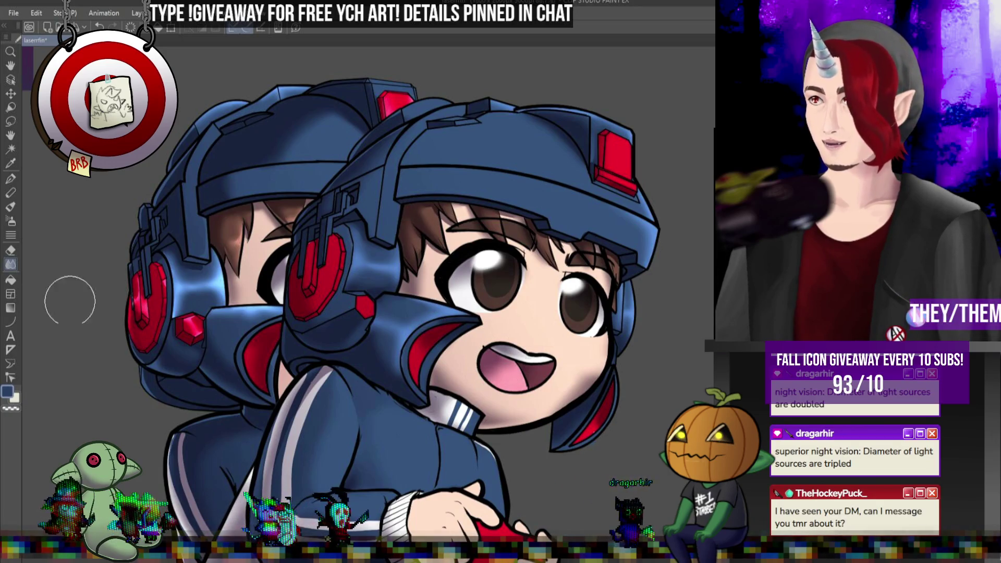
scroll(538, 192, "down", 5)
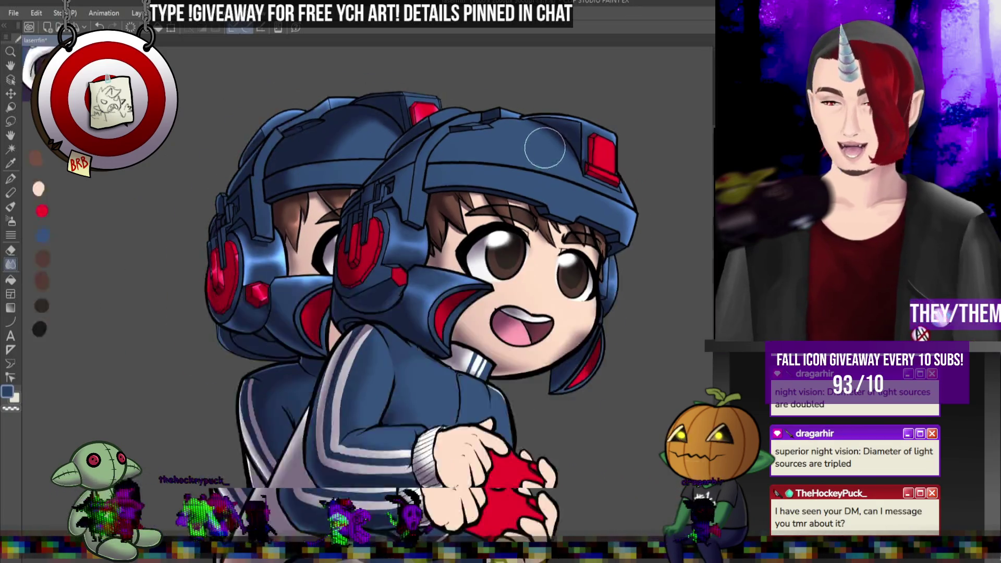
scroll(538, 193, "up", 5)
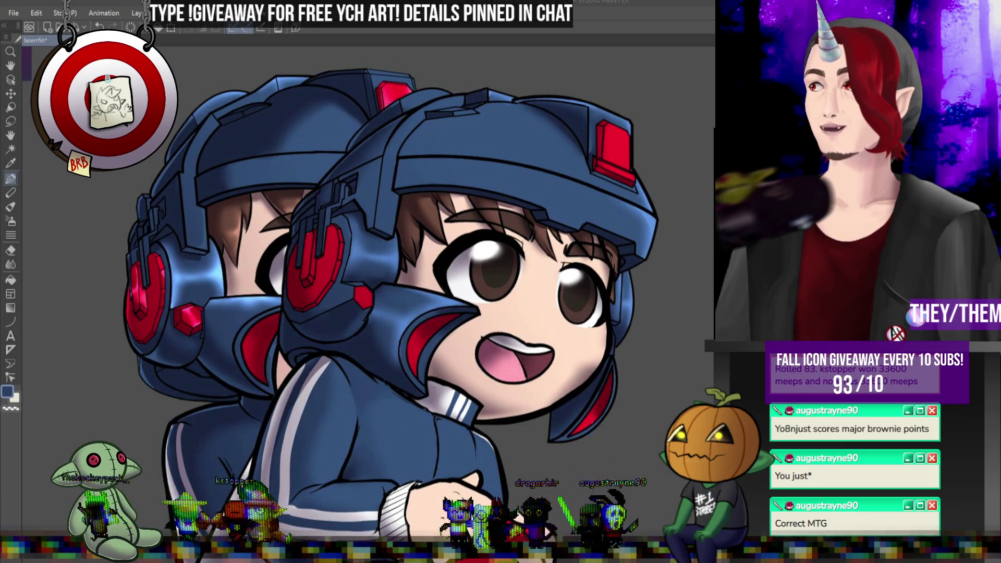
key("ctrl+0")
scroll(343, 170, "up", 3)
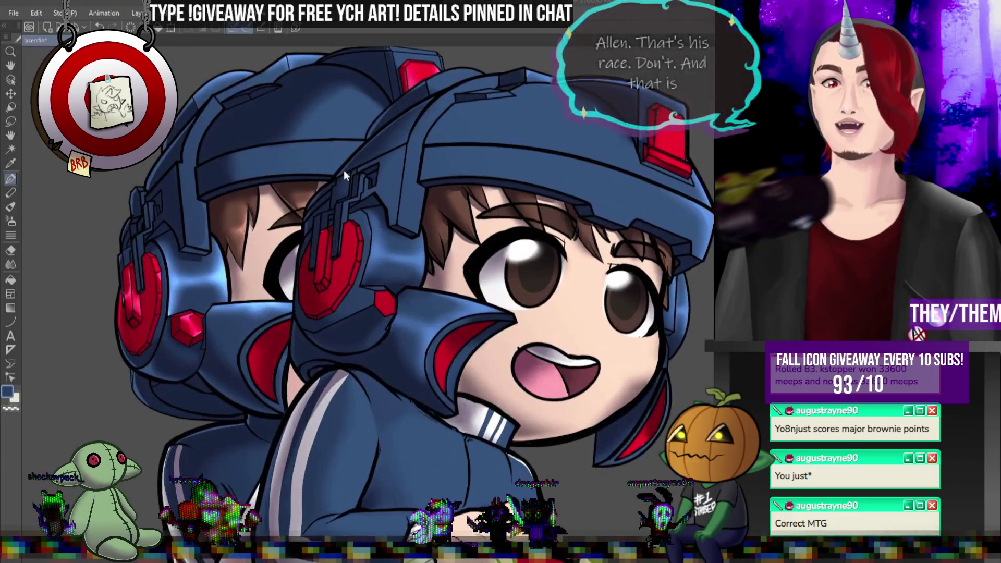
- Blend briefly, then return to the Pen tool with red as the main colour
scroll(346, 170, "up", 1)
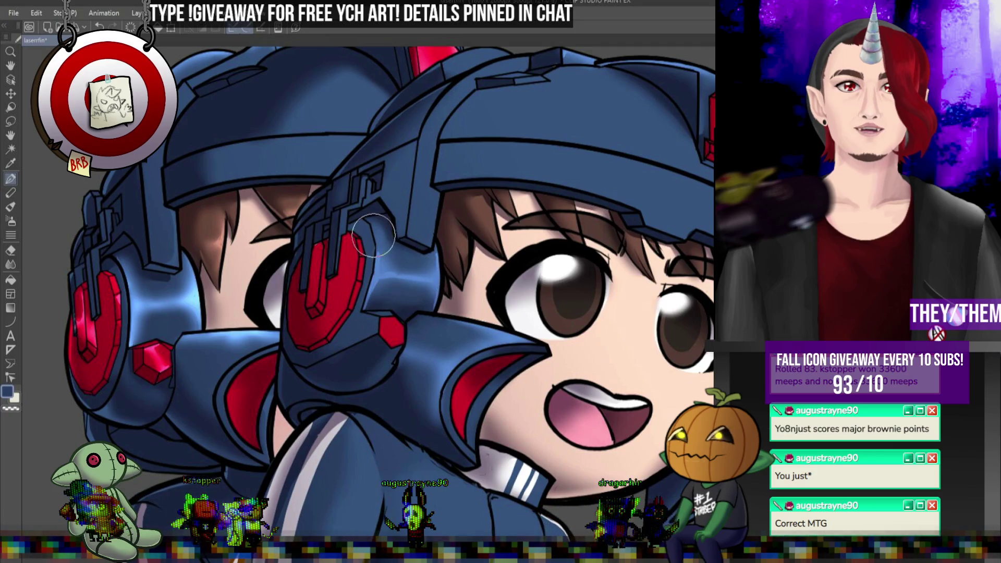
key("j")
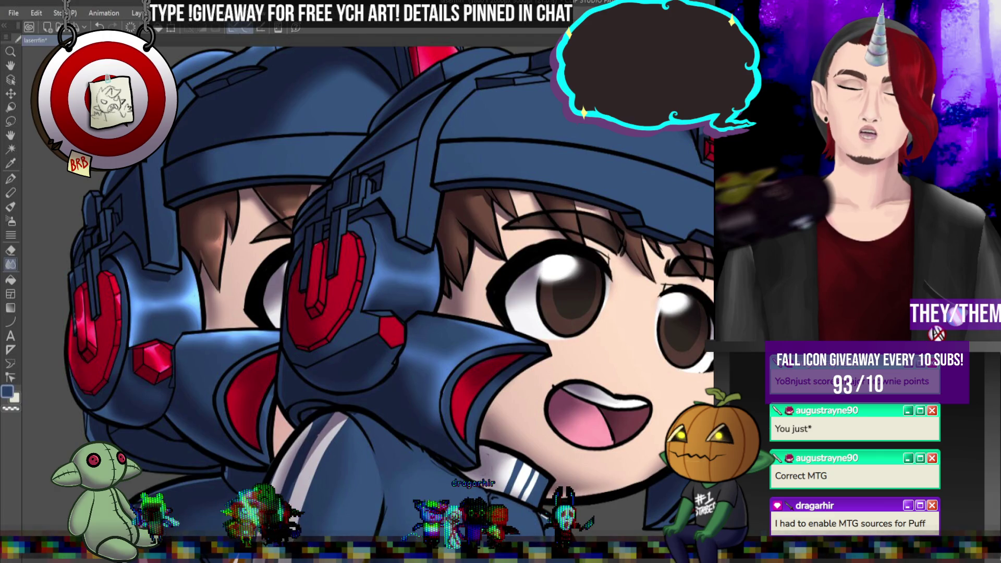
key("p")
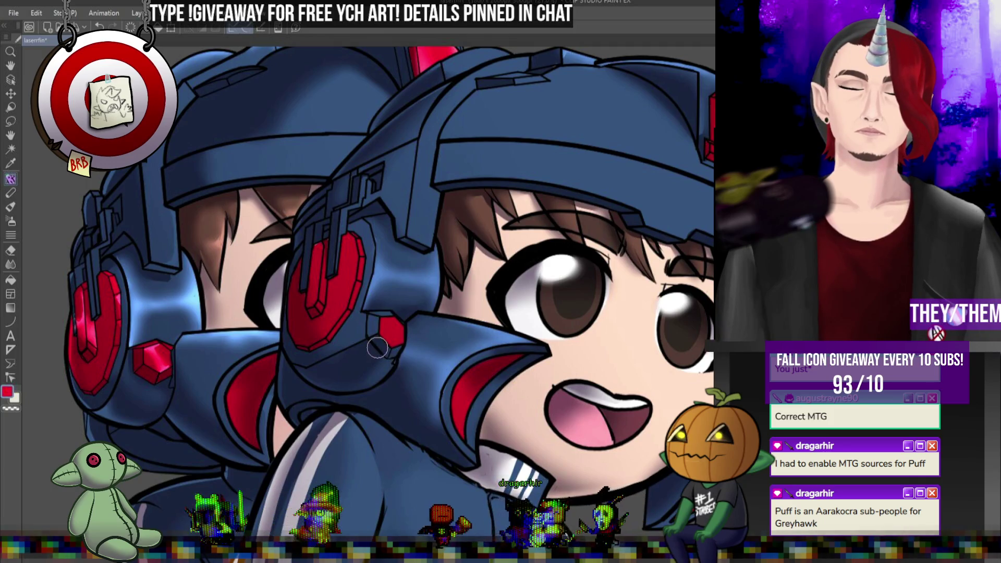
- Try a pinkish highlight on the red gem, undo it, and repaint the gem's top in red
mouse_move(368, 330)
left_mouse_down()
mouse_move(386, 352)
mouse_move(371, 316)
left_mouse_up()
key("ctrl+z")
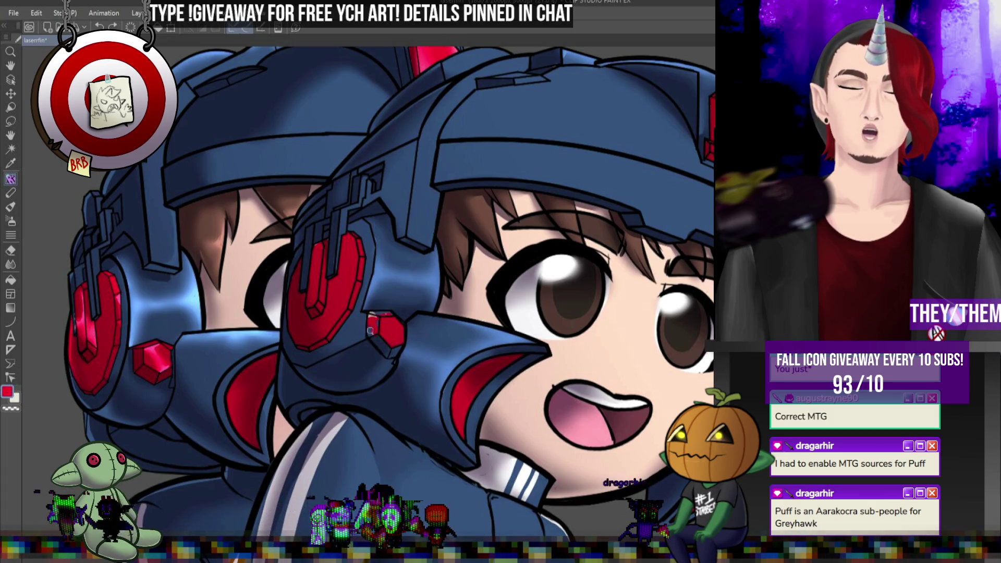
key("ctrl+z")
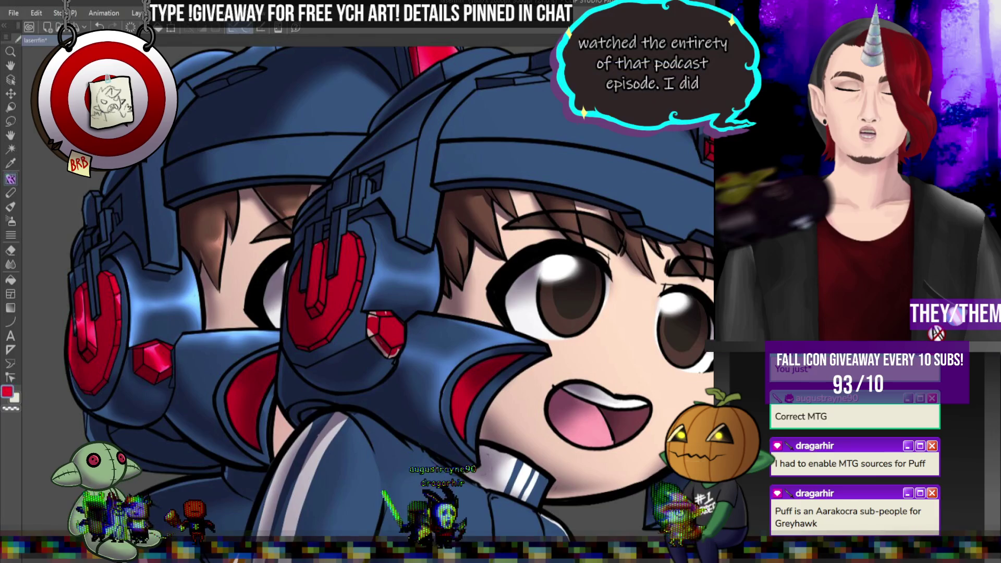
key("p")
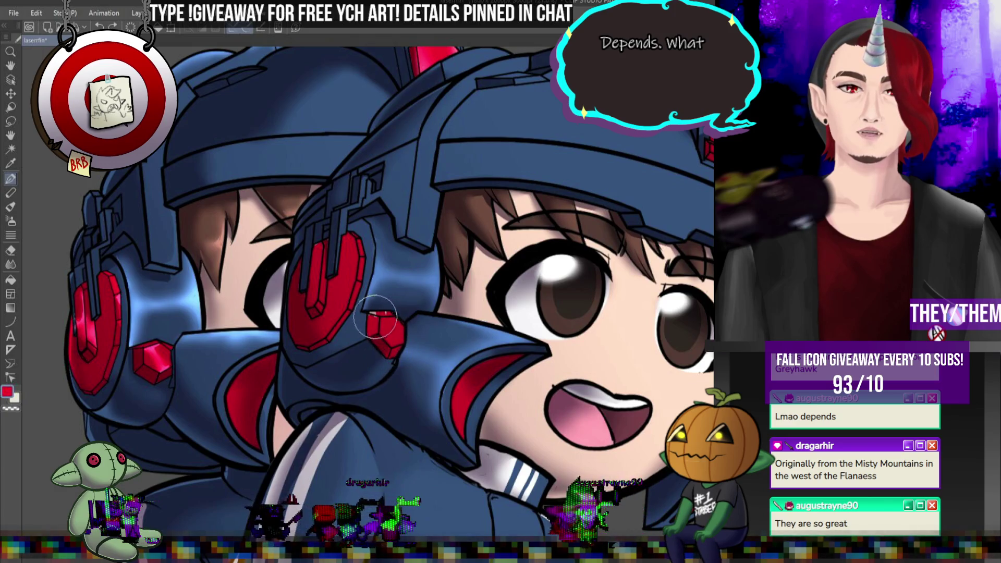
left_click_drag(380, 319, 371, 315)
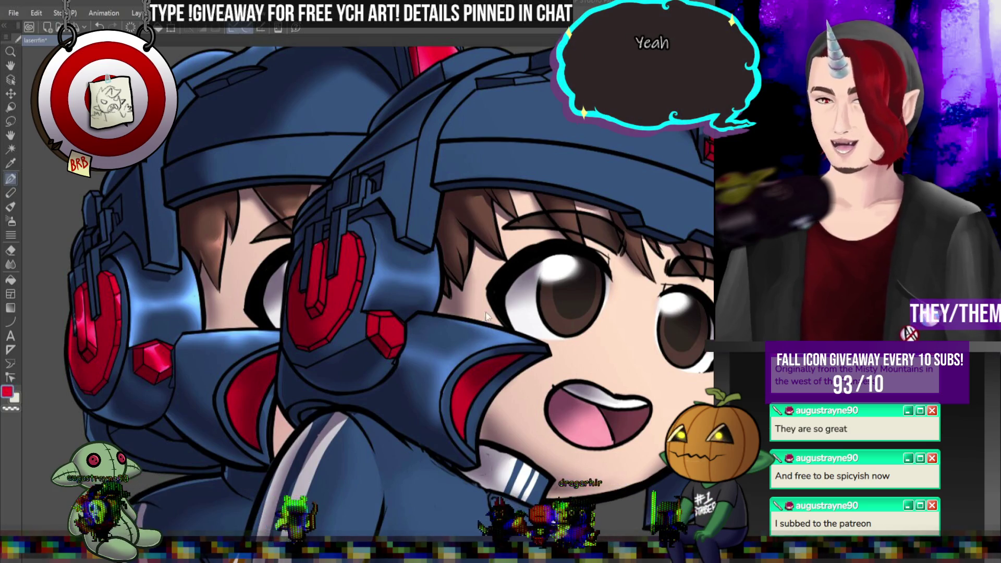
scroll(516, 311, "down", 1)
scroll(514, 307, "down", 3)
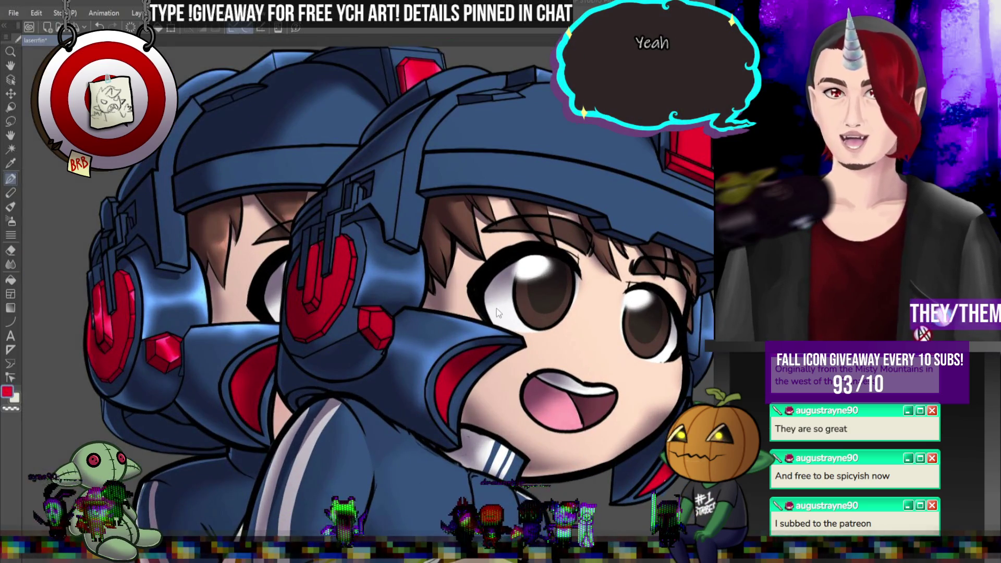
- Add pale grey highlights near the red earpiece and blend them into the helmet's blue
scroll(497, 311, "up", 5)
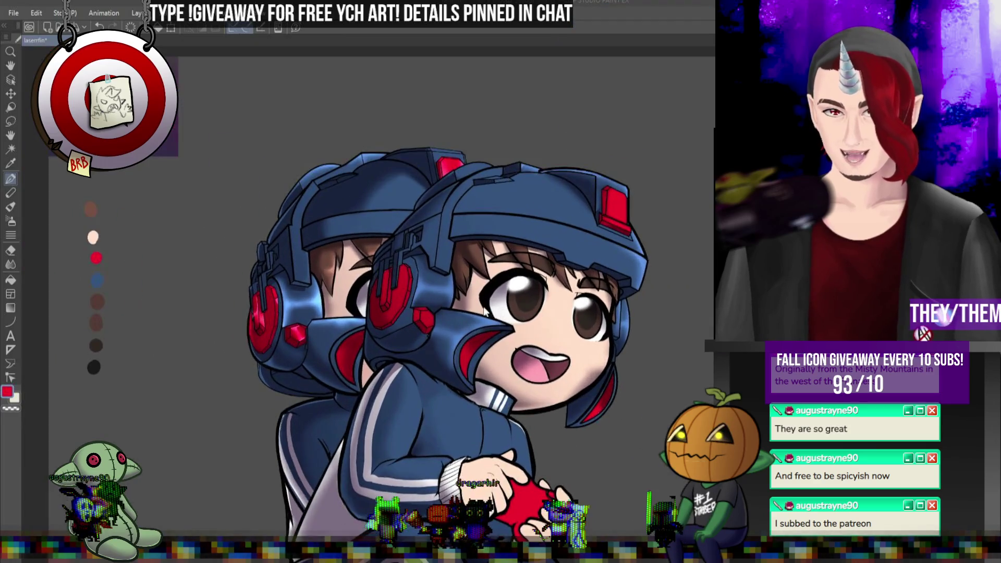
key("c")
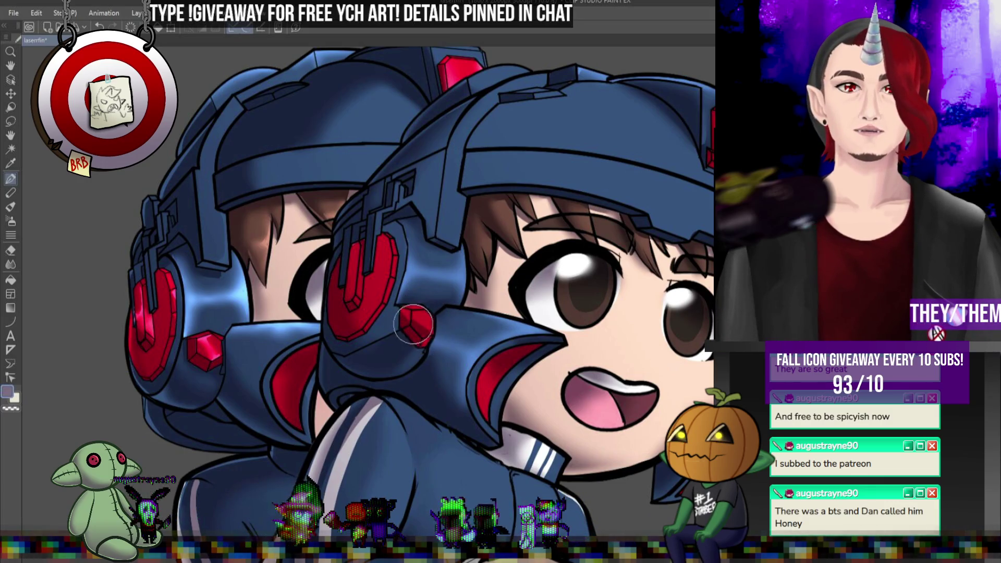
key("j")
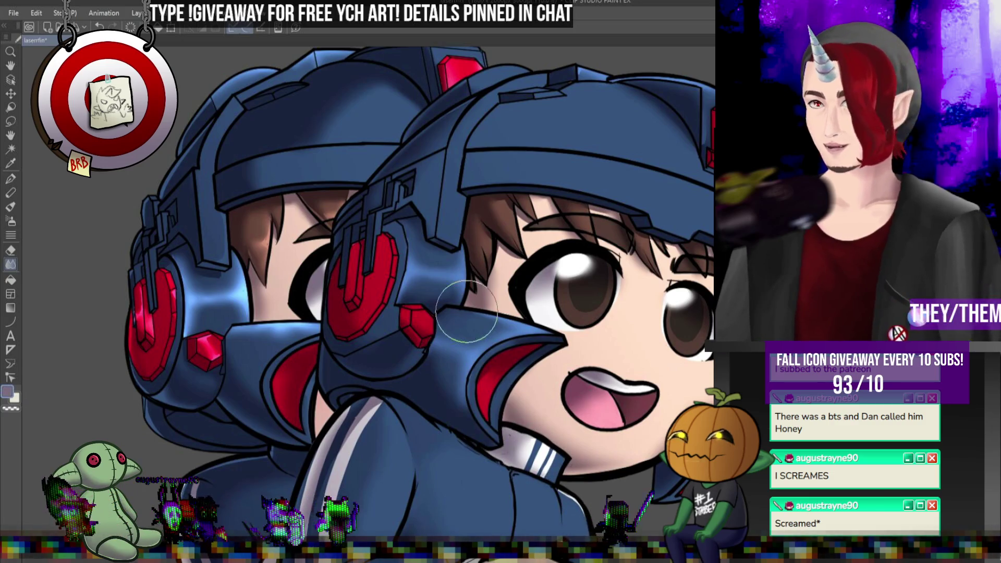
scroll(603, 78, "down", 5)
scroll(677, 179, "up", 5)
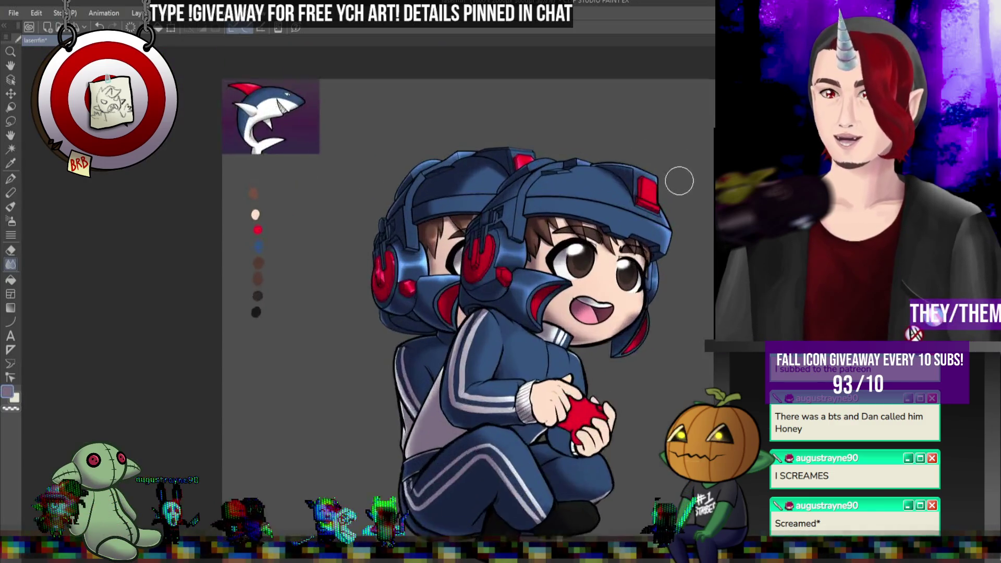
- Blend briefly, then switch to the Pen tool and choose the red palette swatch
scroll(472, 177, "down", 5)
scroll(521, 235, "up", 4)
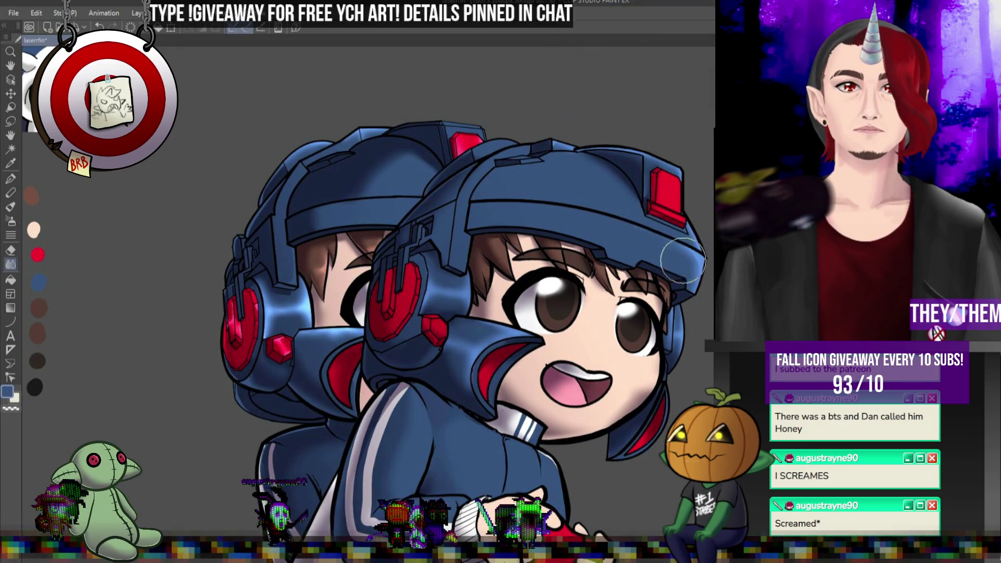
left_click(10, 178)
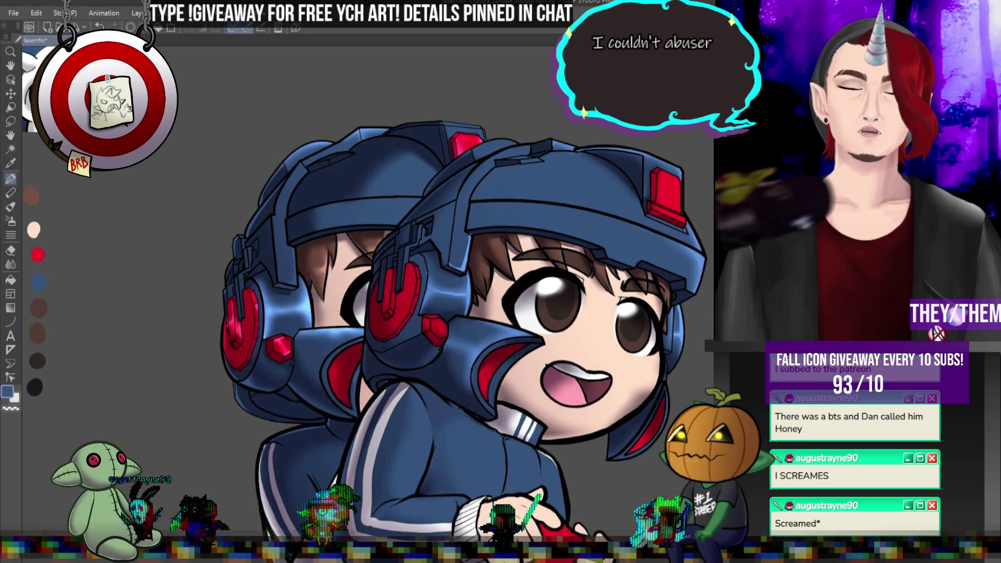
key("j")
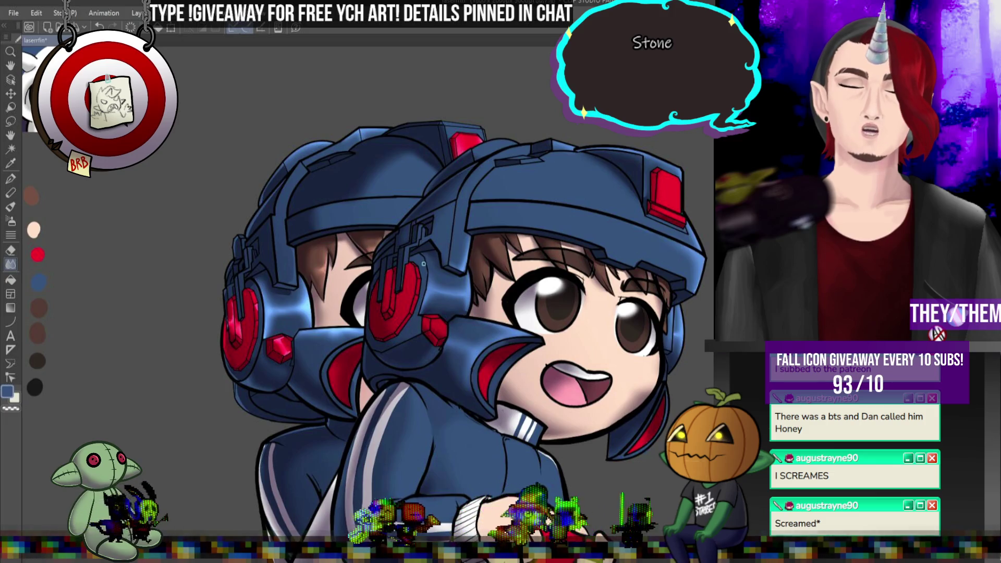
key("p")
left_click(407, 266, "alt")
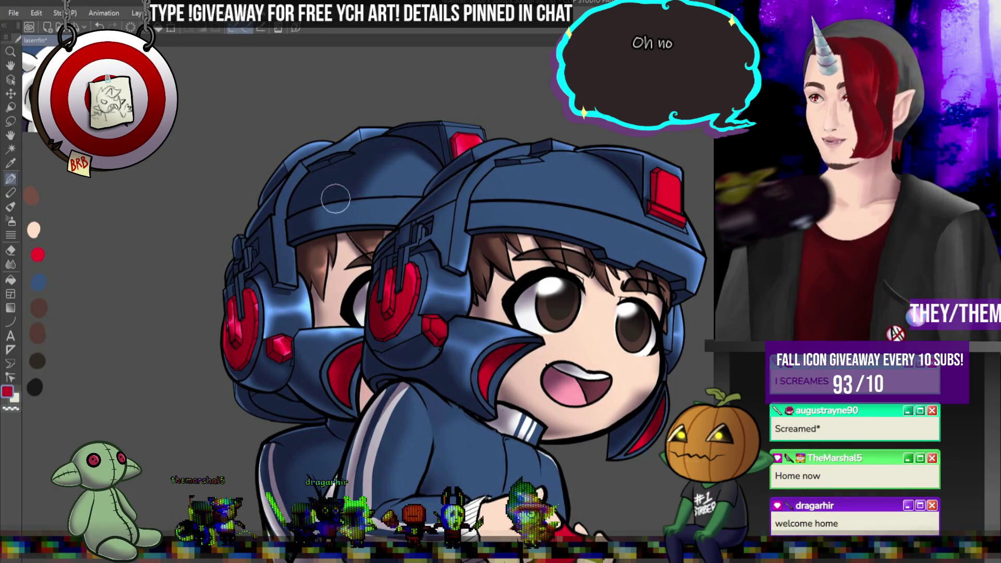
- Repaint the front headphone's red pad up close with a smaller brush, then zoom back out
key("ctrl+plus")
key("ctrl+plus")
key("ctrl+plus")
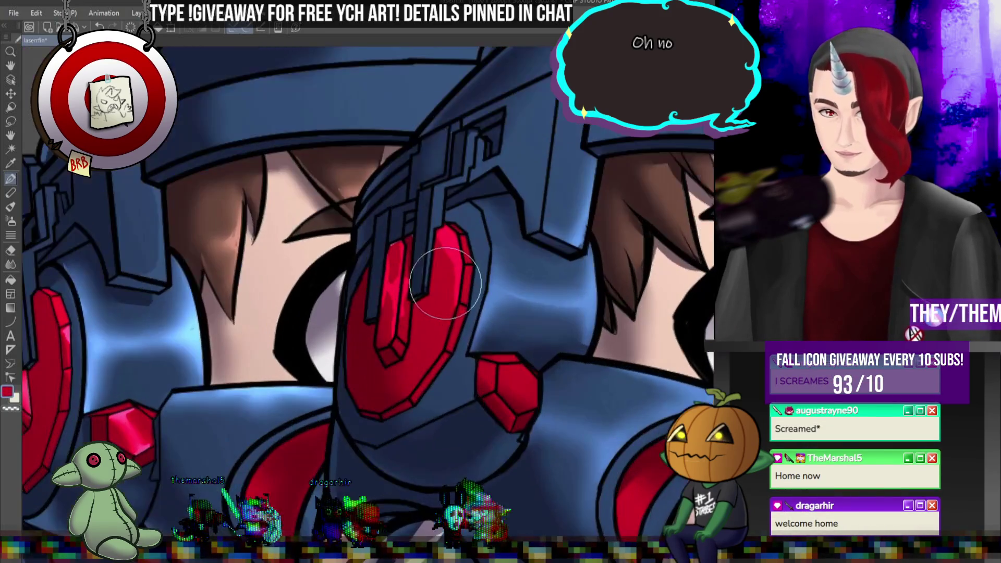
key("bracketleft")
key("bracketleft")
key("bracketleft")
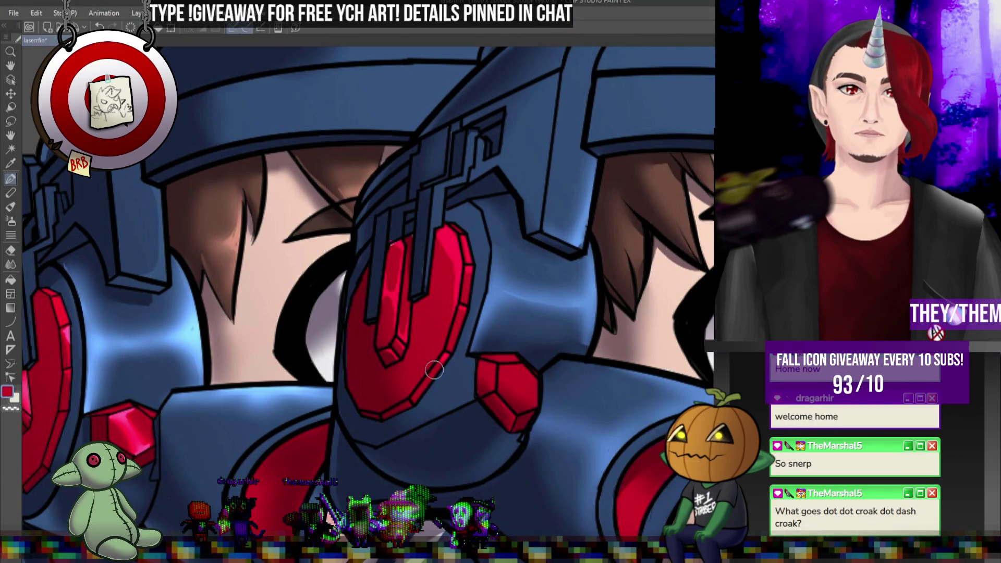
key("ctrl+minus")
key("ctrl+minus")
key("ctrl+minus")
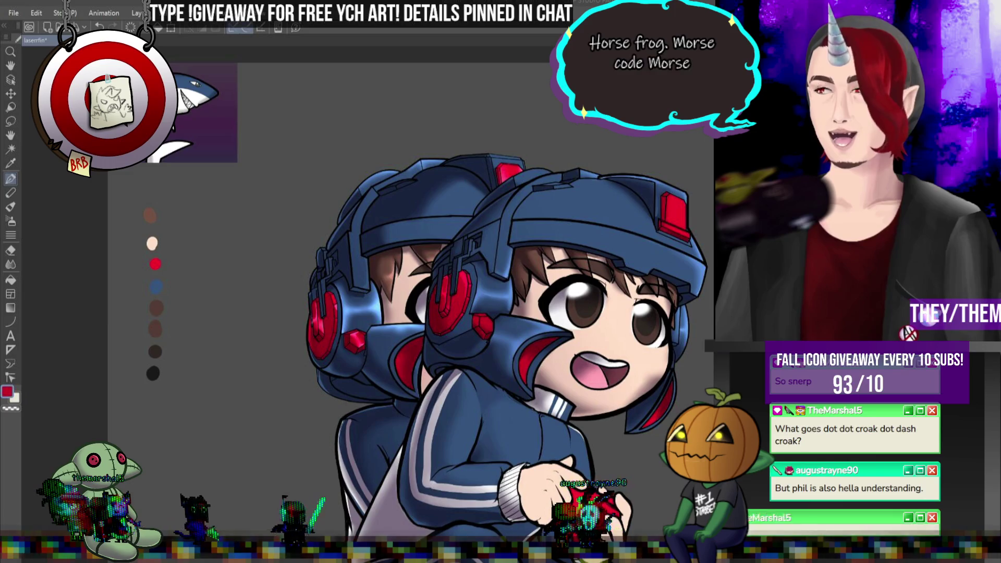
scroll(655, 212, "up", 5)
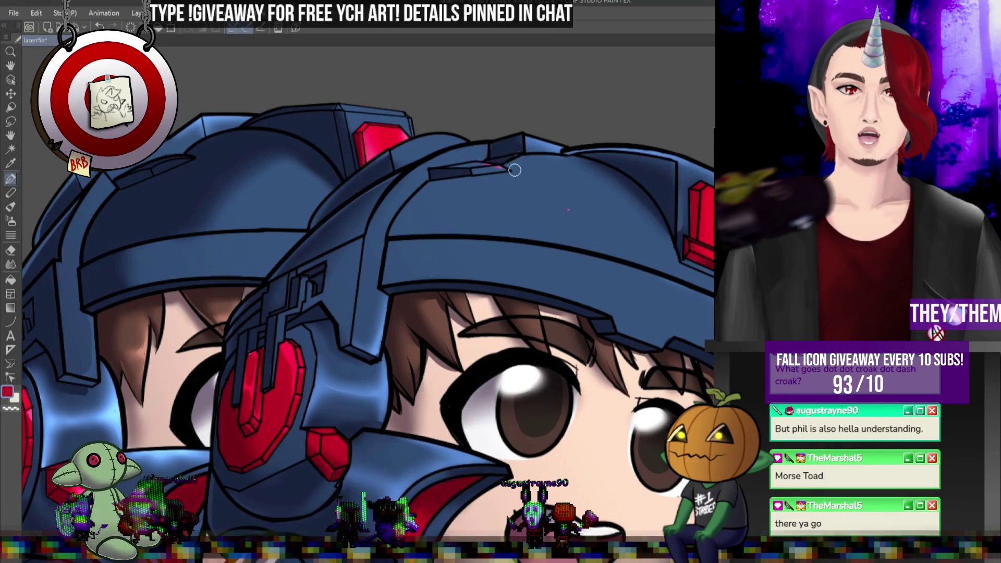
- Sample the cap's blue and paint light-blue highlights on the helmet brim and top edge
left_click(523, 212, "alt")
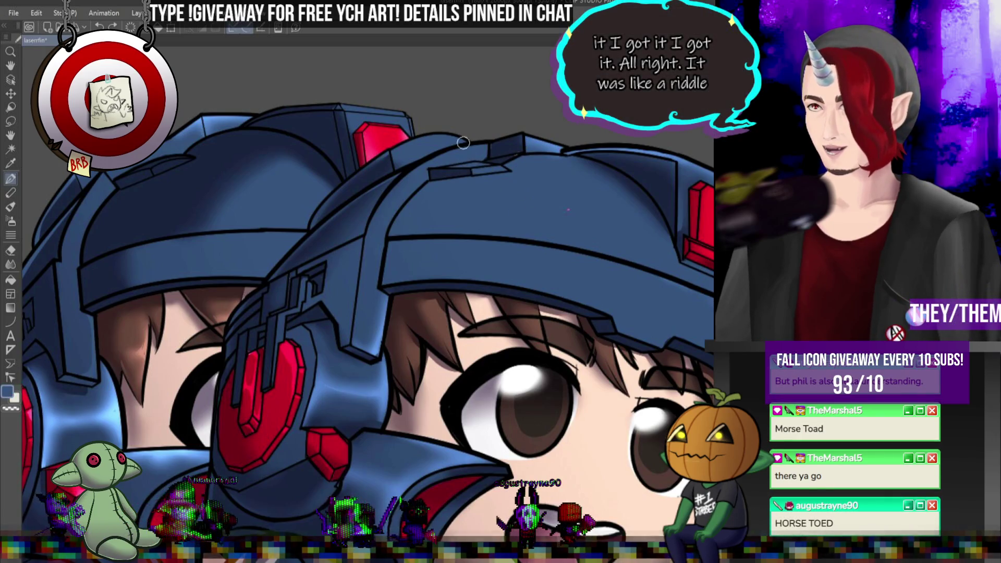
left_click_drag(471, 169, 508, 167)
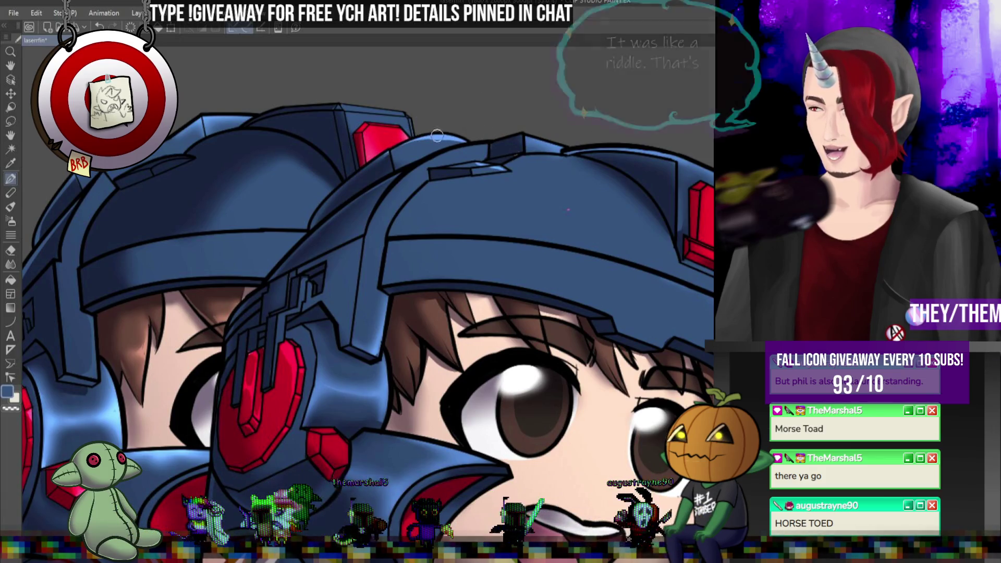
left_click_drag(448, 132, 443, 138)
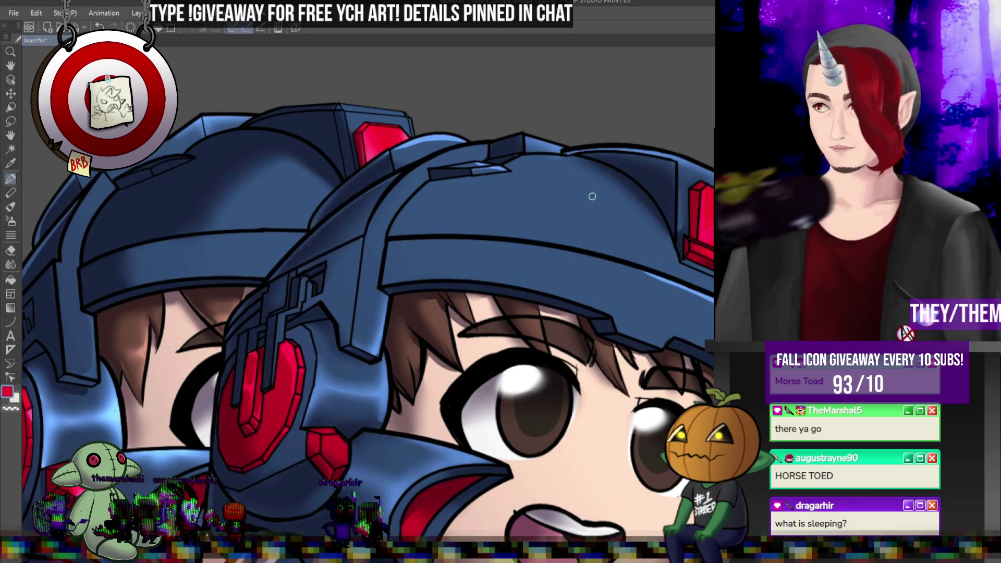
scroll(545, 172, "down", 3)
- Blend the helmet's brim and top-edge highlights smooth, then switch back to the pen
scroll(544, 172, "up", 2)
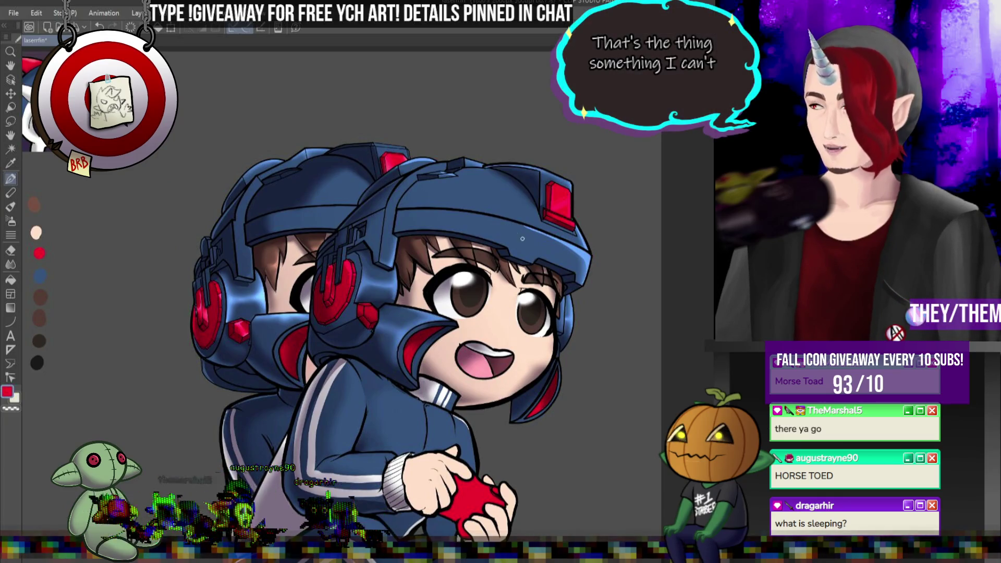
left_click(11, 265)
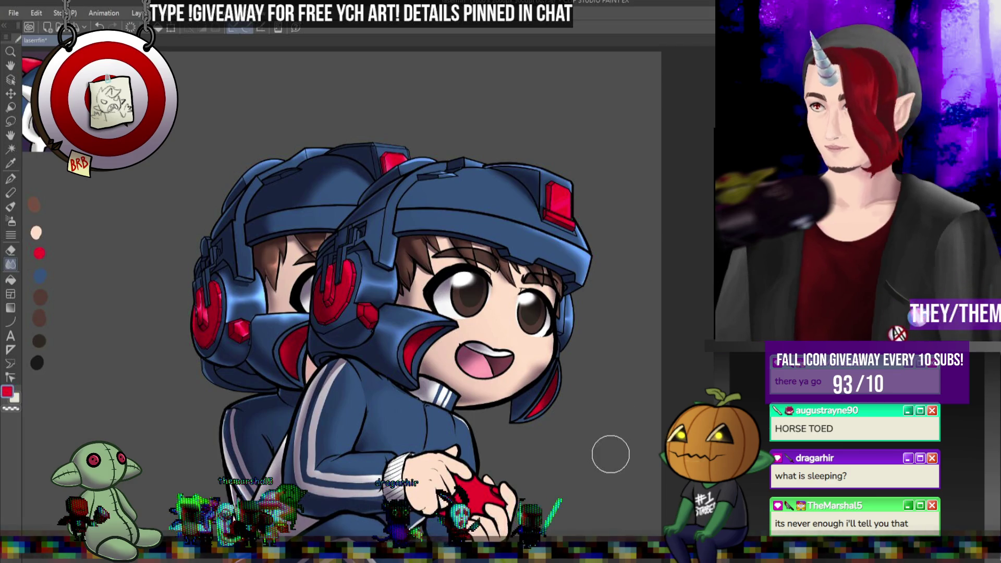
scroll(638, 216, "down", 4)
scroll(596, 252, "up", 2)
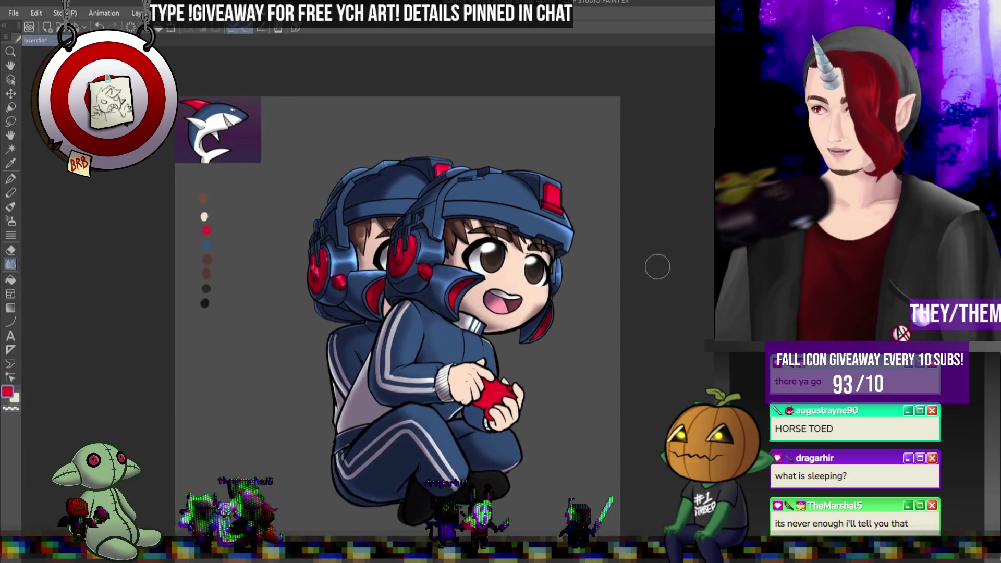
scroll(657, 267, "up", 3)
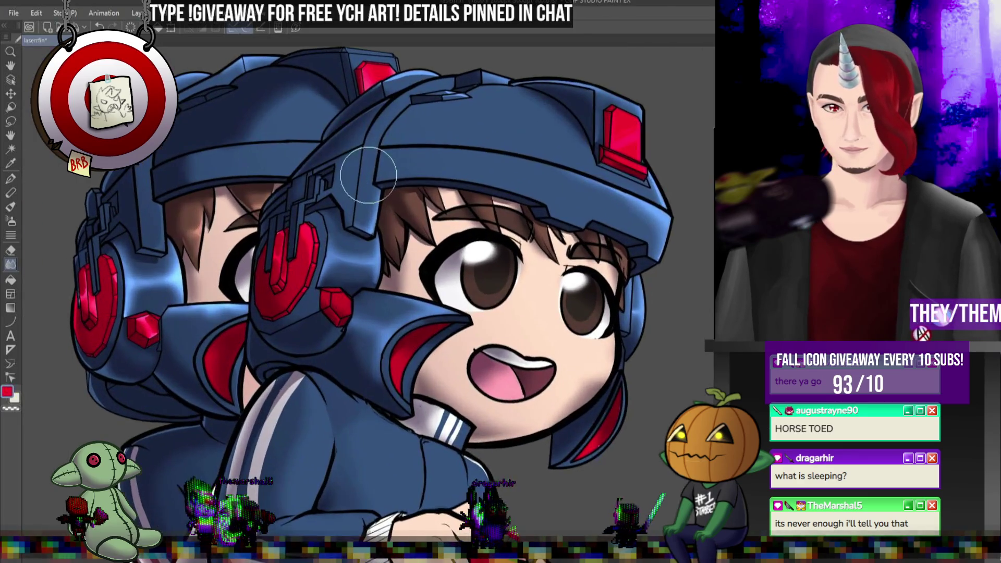
scroll(569, 212, "up", 2)
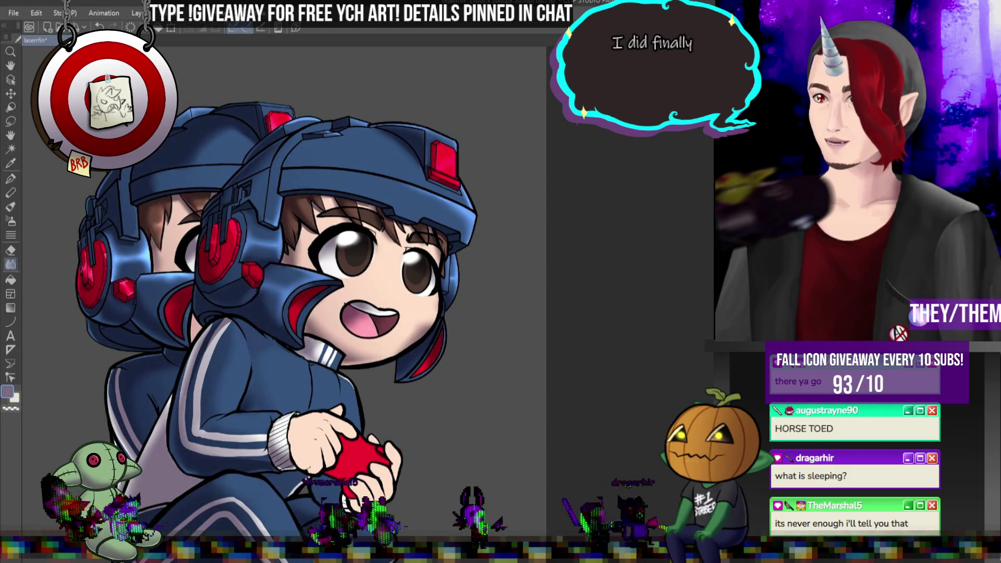
scroll(287, 164, "up", 3)
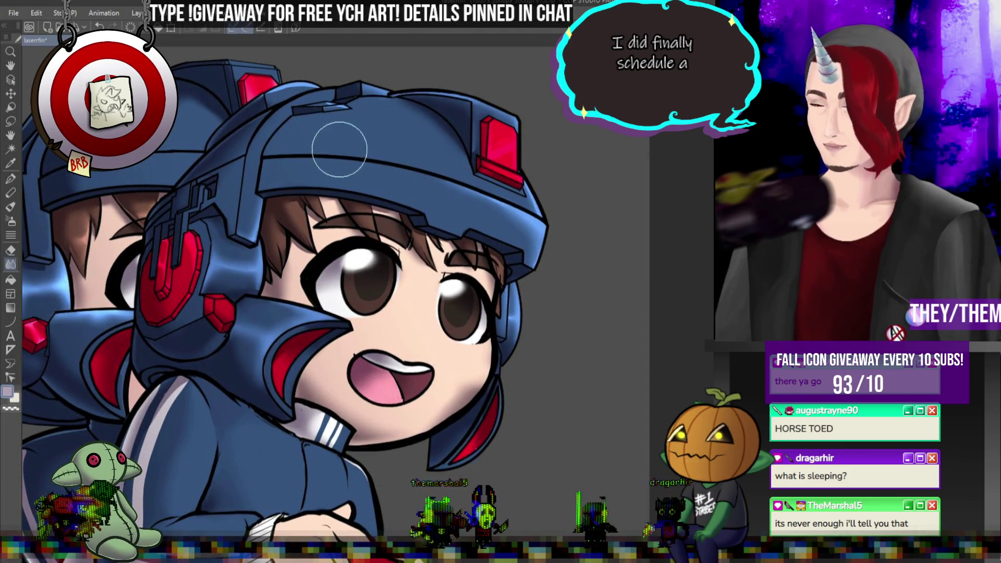
key("p")
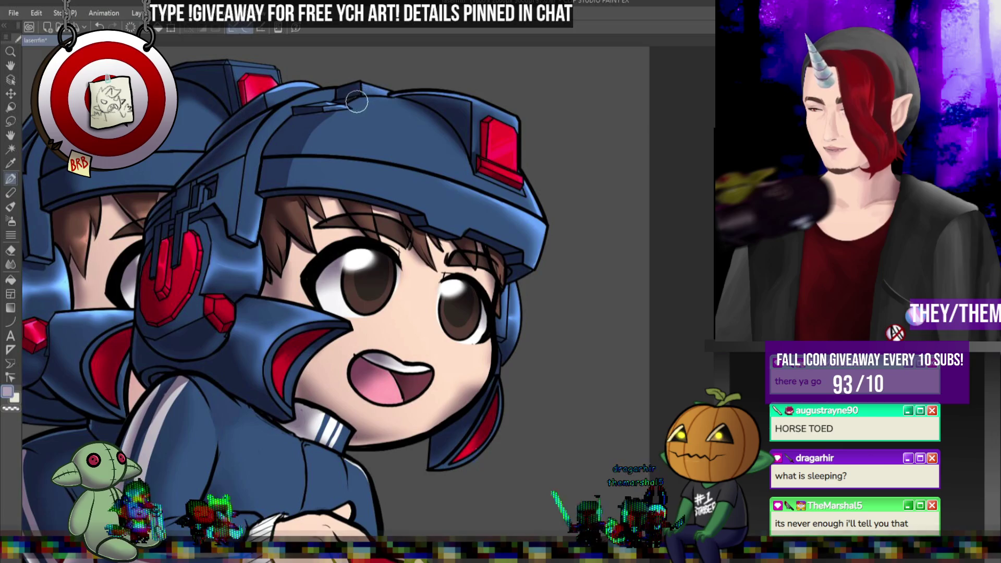
- Select the Blend tool and zoom in close on the front chibi's hands and red controller
left_click(11, 264)
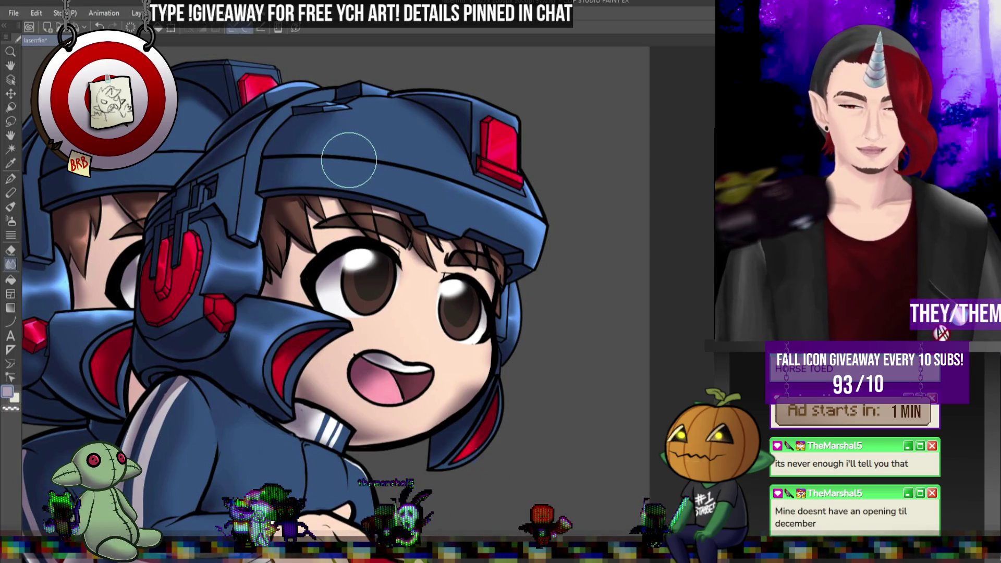
scroll(349, 159, "down", 5)
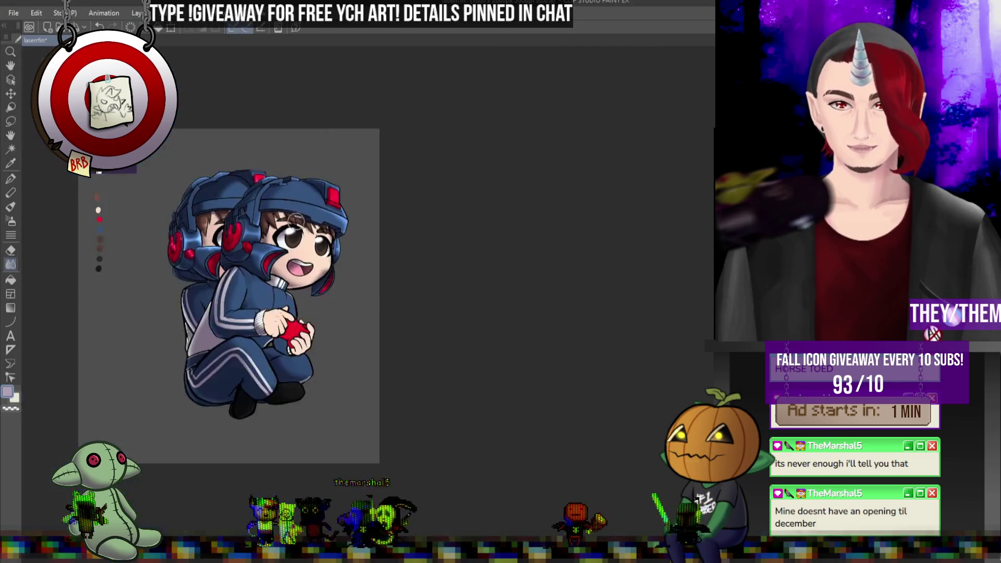
scroll(258, 205, "up", 3)
scroll(258, 205, "down", 5)
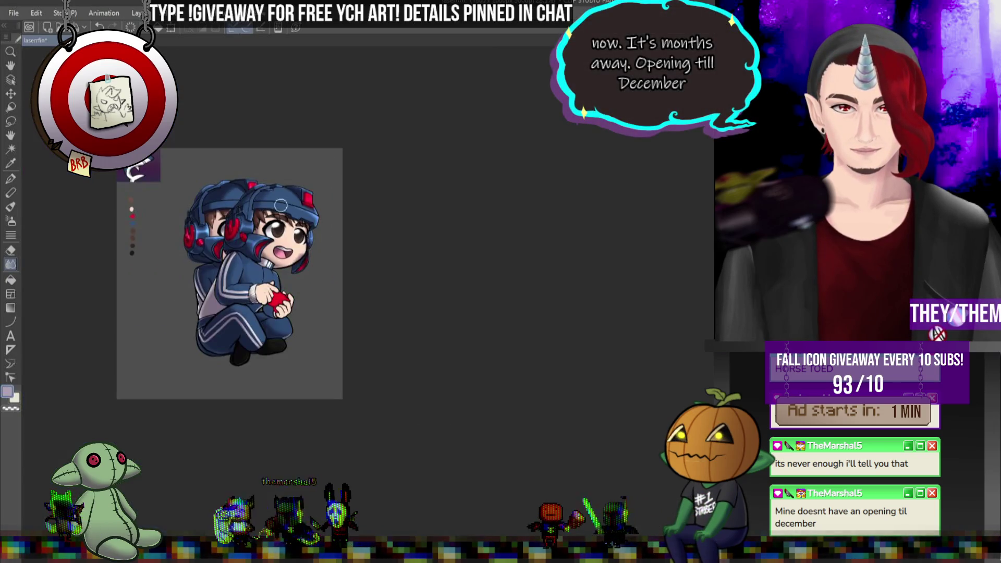
scroll(351, 211, "up", 3)
scroll(350, 284, "up", 2)
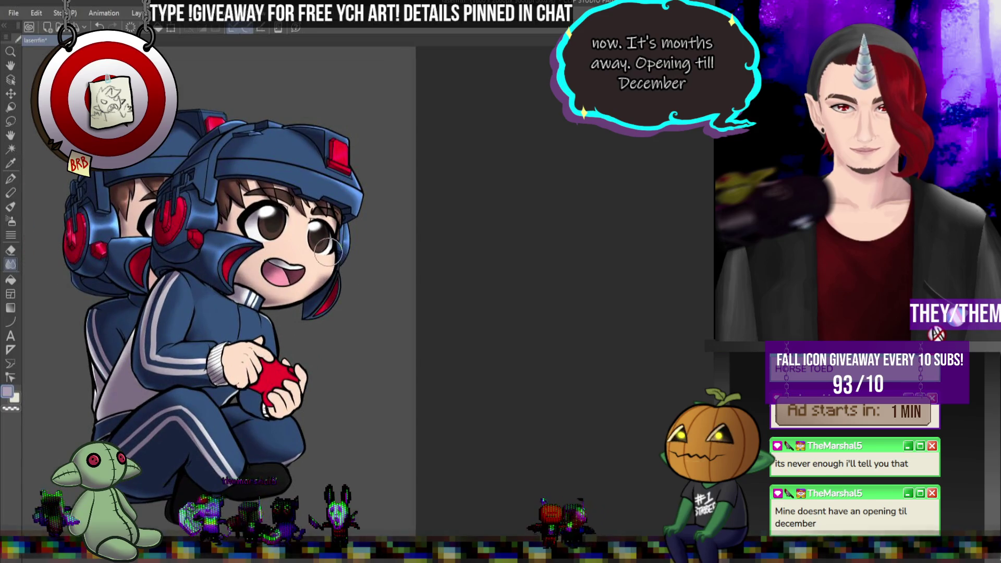
scroll(326, 250, "up", 2)
scroll(327, 250, "down", 1)
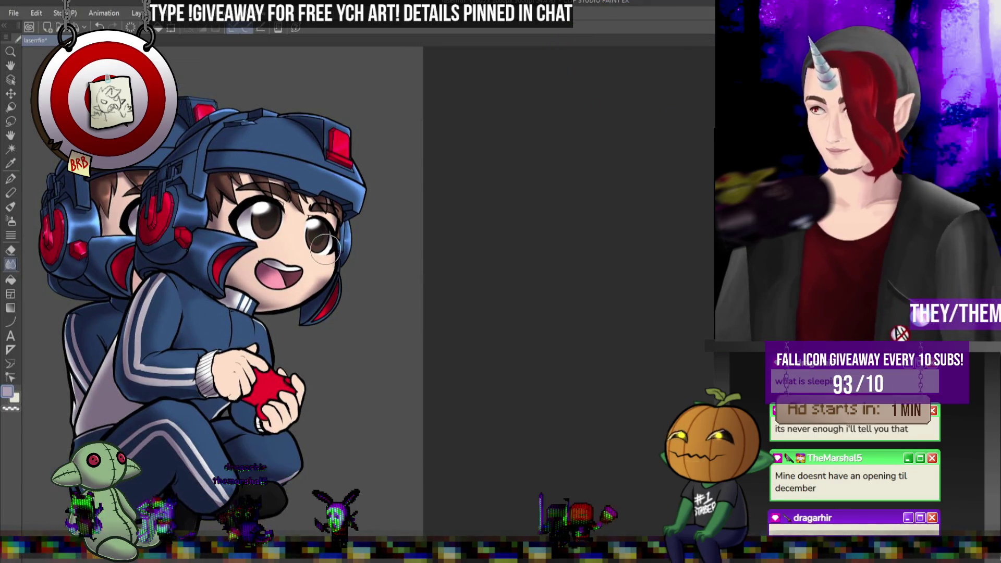
scroll(326, 249, "down", 1)
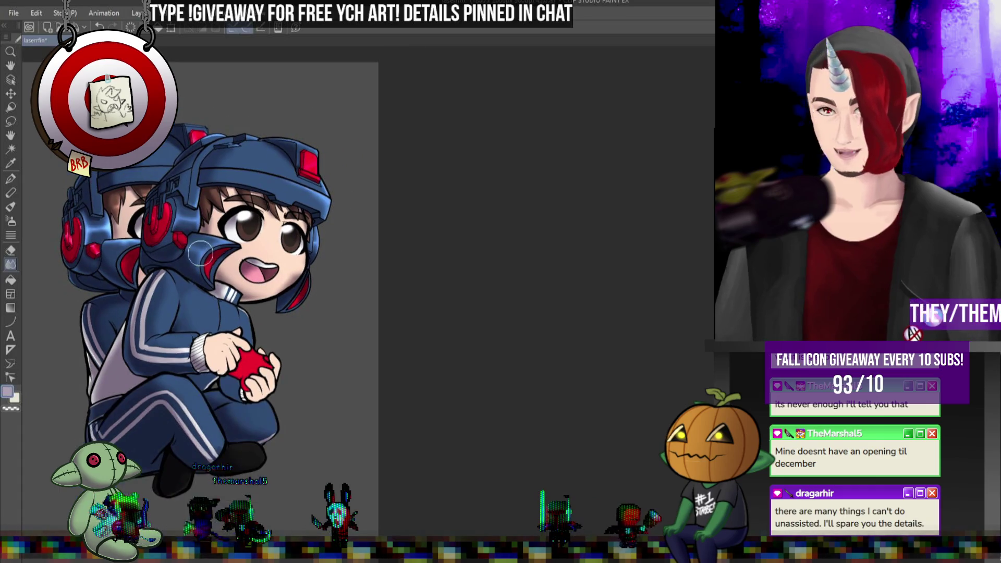
scroll(190, 160, "up", 2)
scroll(192, 163, "down", 1)
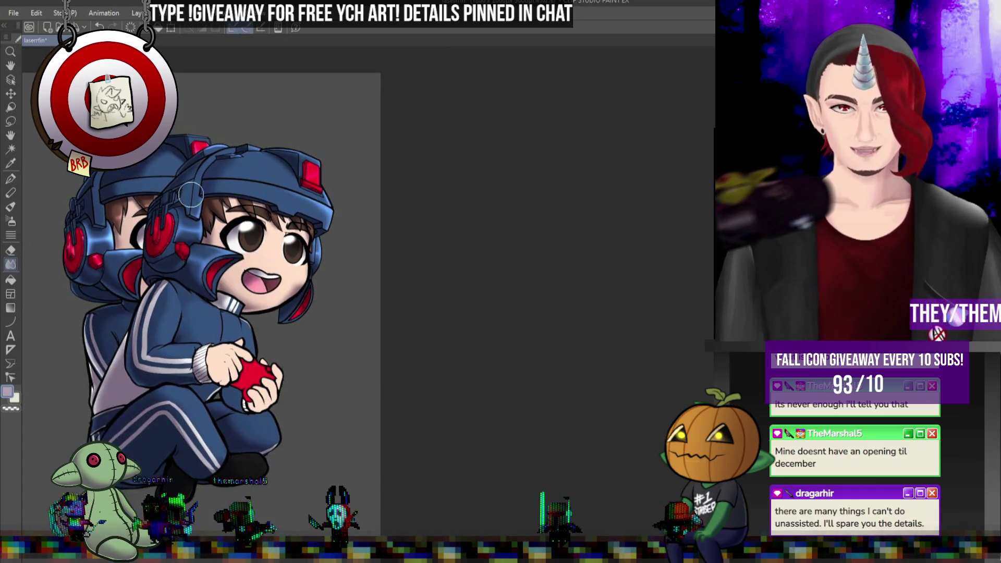
scroll(120, 248, "up", 1)
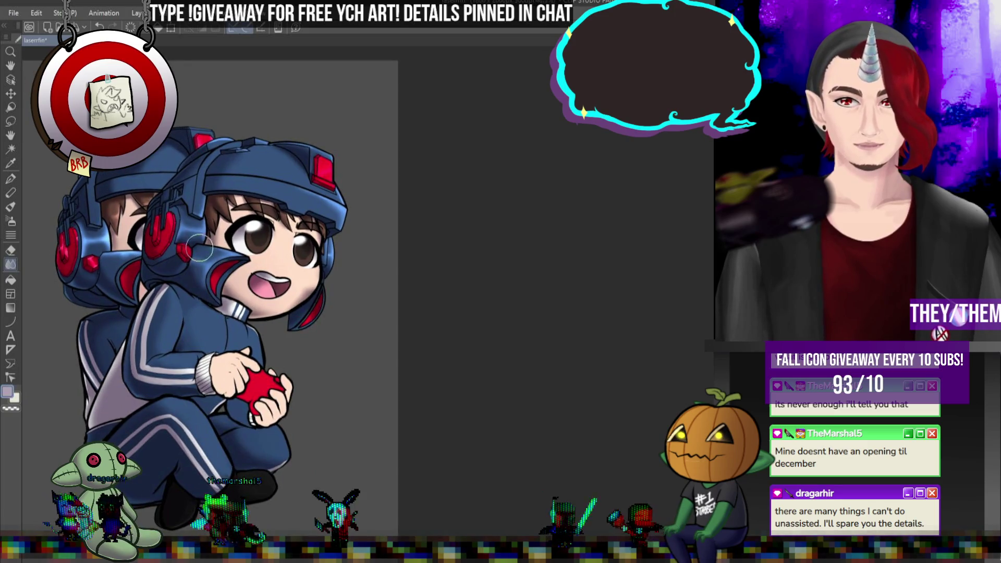
scroll(174, 335, "up", 1)
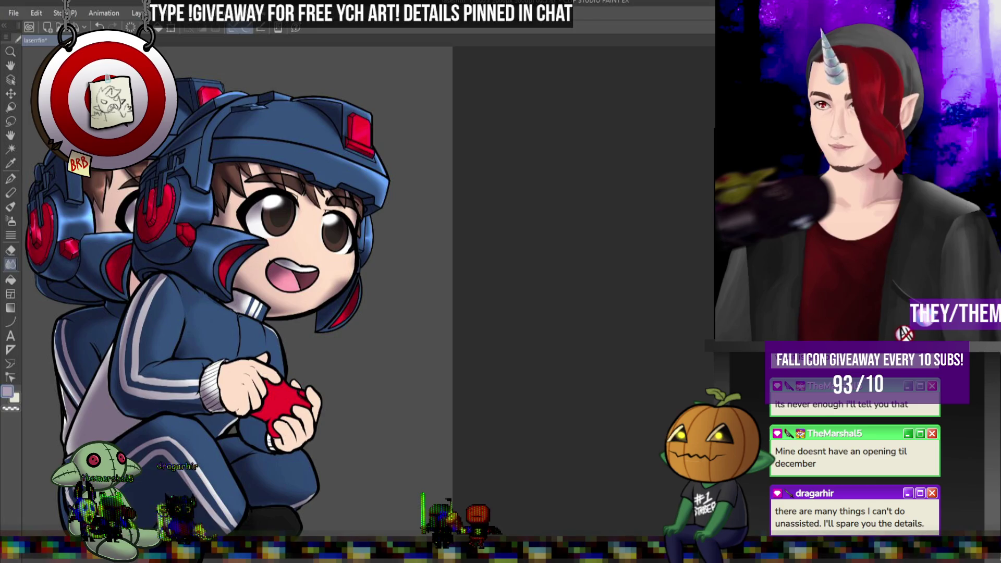
scroll(312, 458, "up", 5)
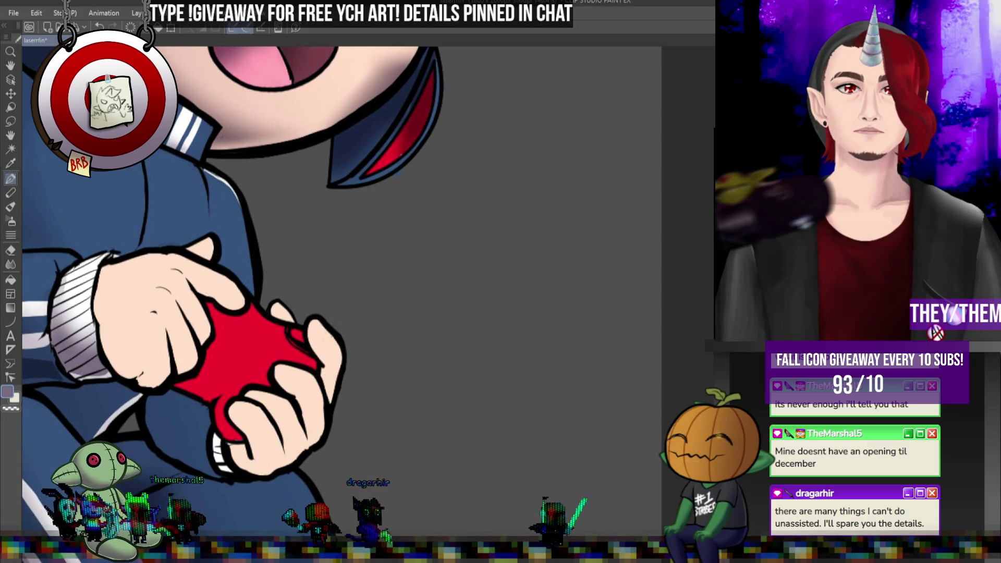
- Shade the three lower fingers with grey pen strokes and blend the shading smooth
mouse_move(231, 400)
left_mouse_down()
mouse_move(259, 443)
mouse_move(230, 406)
mouse_move(238, 443)
mouse_move(264, 465)
left_mouse_up()
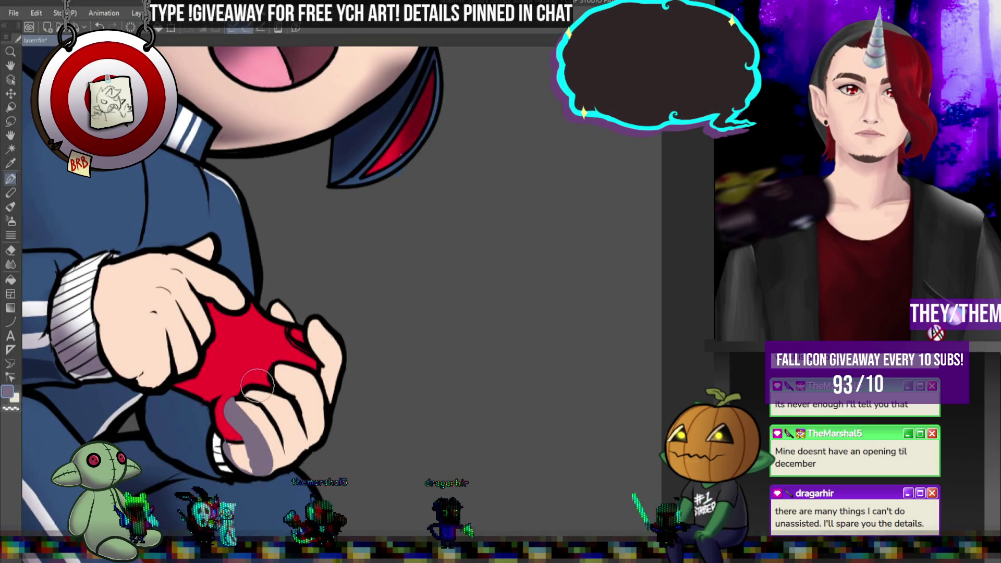
left_click_drag(244, 391, 288, 456)
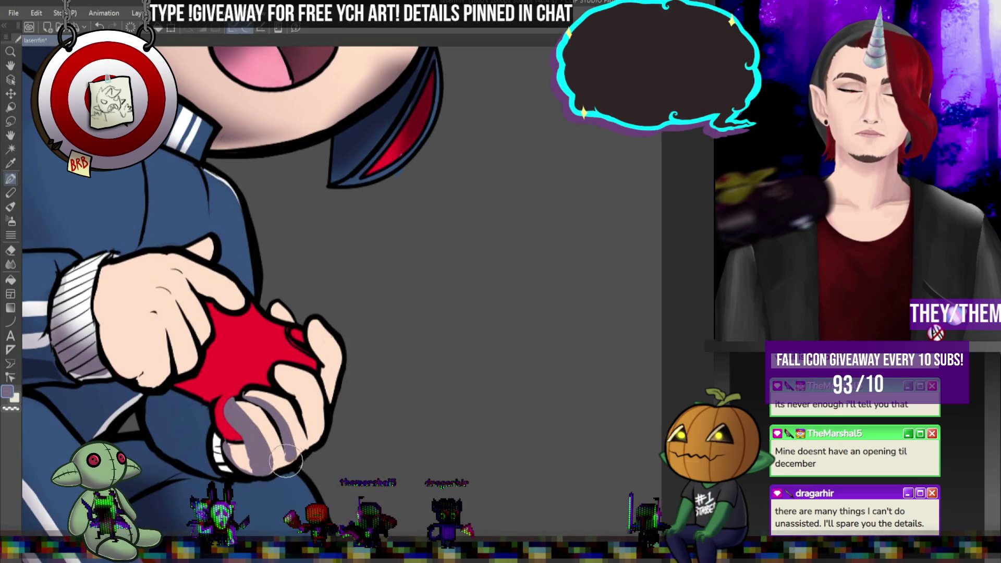
left_click_drag(282, 372, 314, 448)
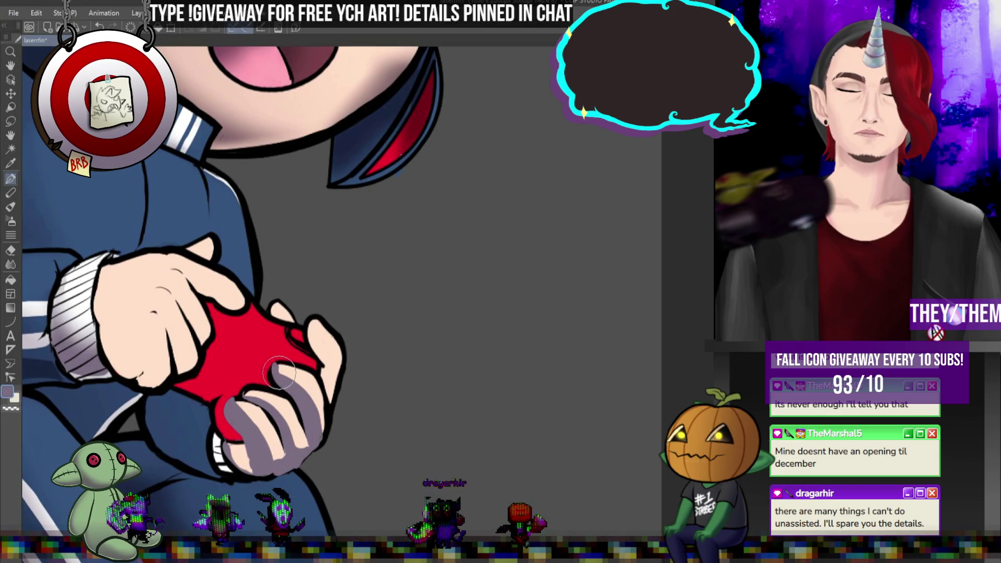
left_click(10, 264)
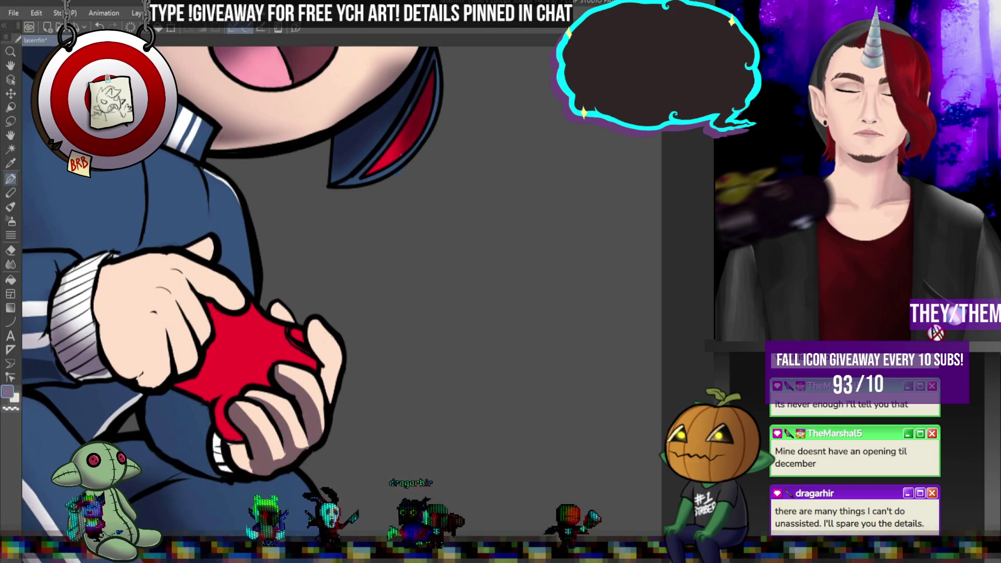
mouse_move(292, 375)
left_mouse_down()
mouse_move(245, 417)
mouse_move(299, 444)
mouse_move(260, 396)
mouse_move(267, 371)
mouse_move(330, 437)
mouse_move(317, 446)
mouse_move(315, 389)
mouse_move(323, 443)
mouse_move(312, 392)
mouse_move(288, 372)
mouse_move(237, 401)
mouse_move(257, 412)
mouse_move(244, 413)
mouse_move(318, 422)
left_mouse_up()
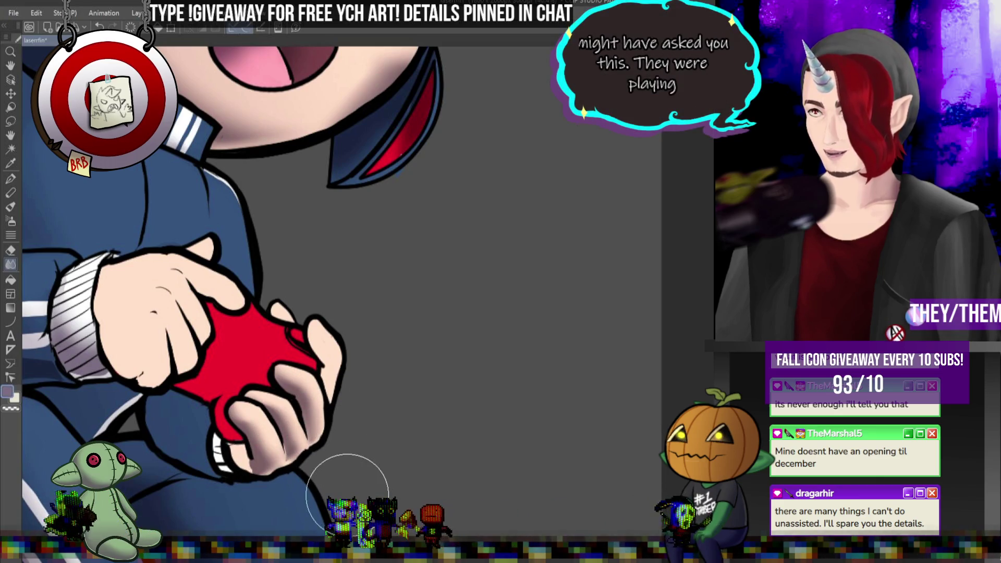
key("ctrl+minus")
key("ctrl+minus")
key("ctrl+plus")
key("ctrl+plus")
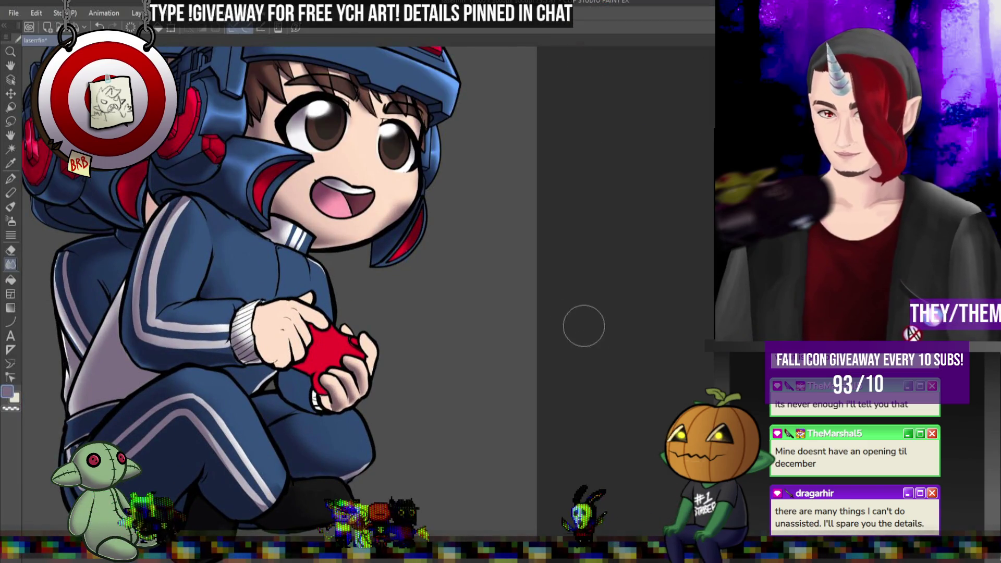
- Zoom back in on the fingers curled around the red controller
scroll(380, 297, "down", 2)
scroll(408, 292, "up", 2)
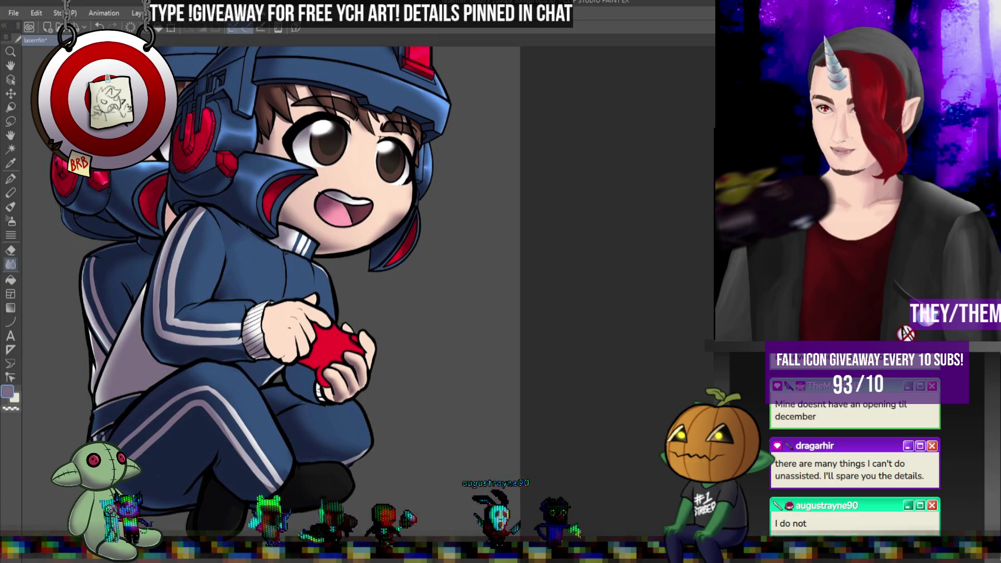
scroll(393, 307, "up", 4)
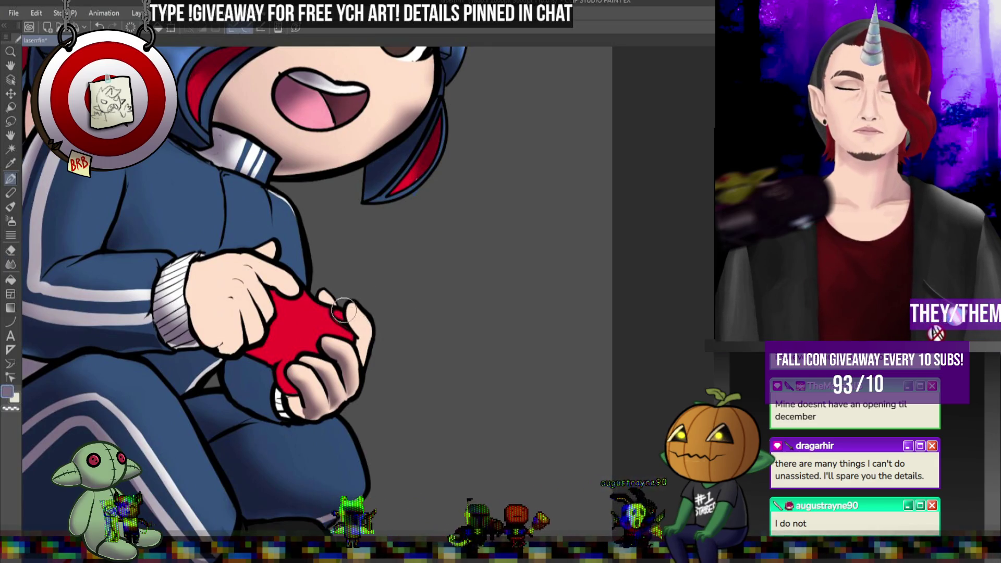
- Add a light highlight along the finger edge and soften it with the Blend tool
left_click_drag(347, 319, 368, 369)
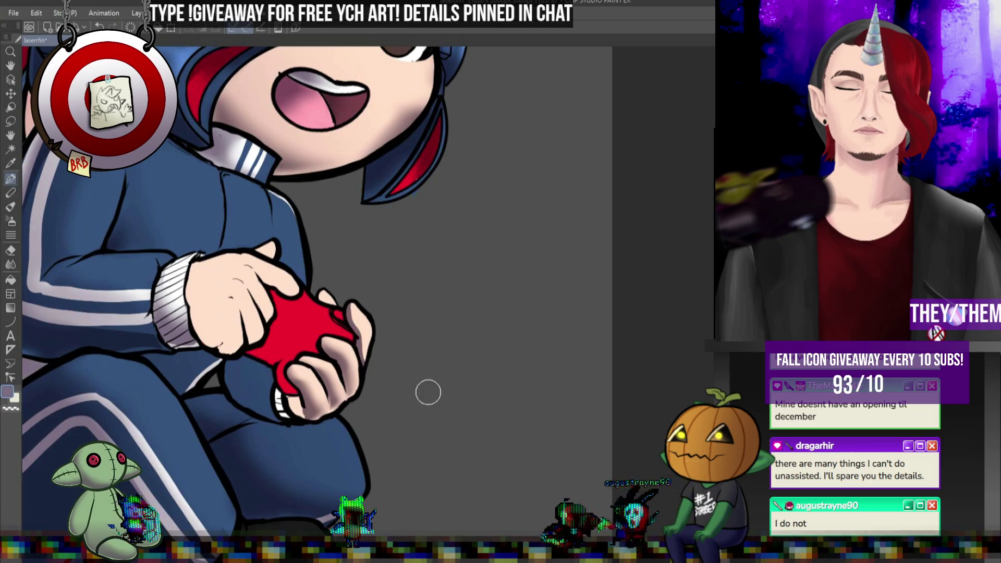
left_click(11, 280)
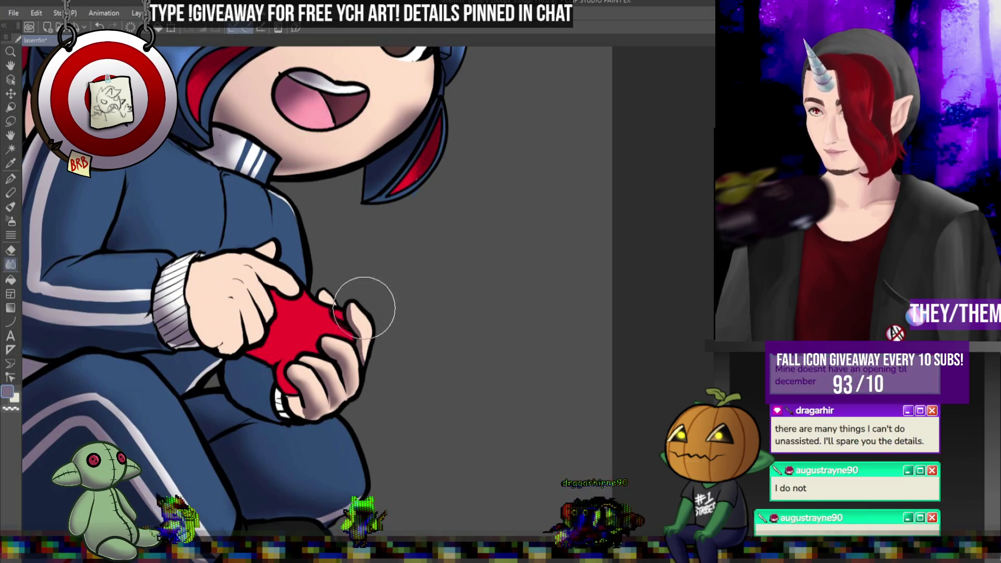
scroll(380, 338, "up", 2)
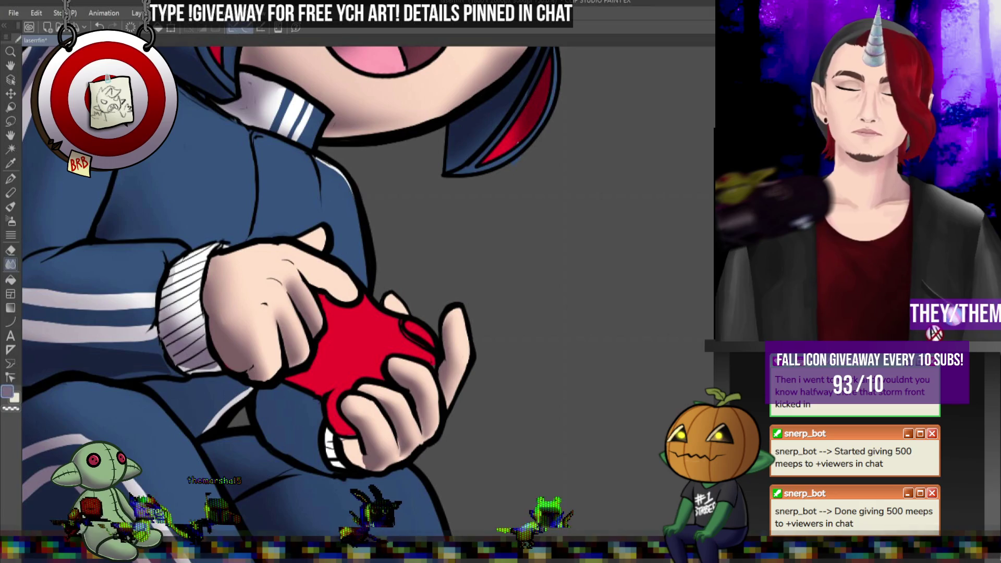
key("p")
- Shade along the top of the fingers and blend it, undoing a stray grey stroke on the thumb
left_click_drag(294, 262, 373, 301)
key("j")
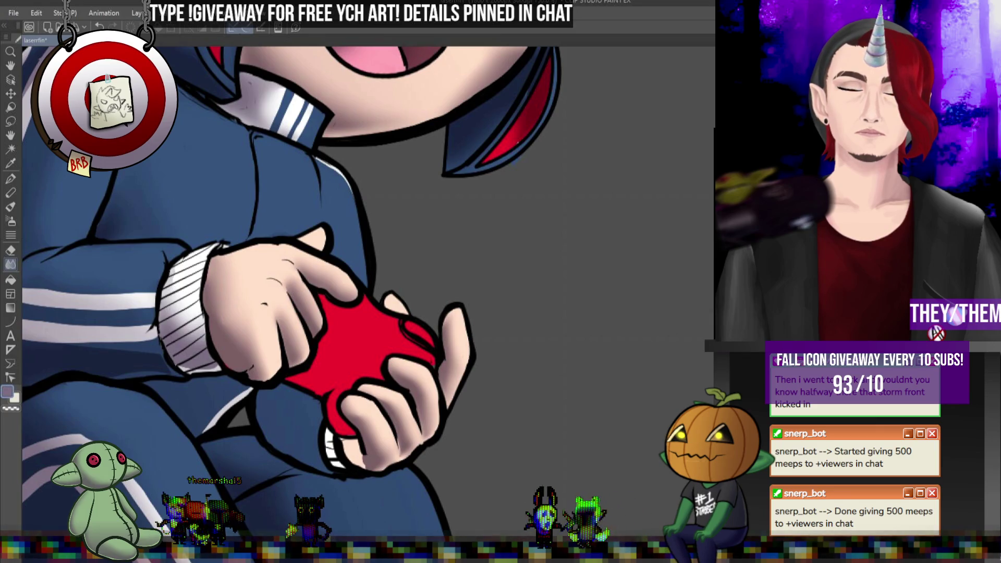
key("ctrl+z")
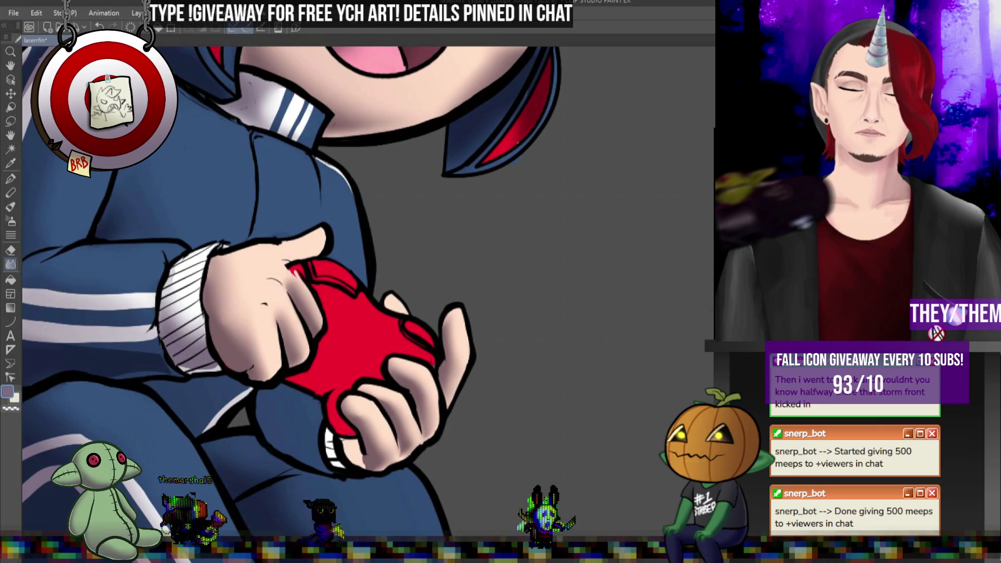
key("ctrl+y")
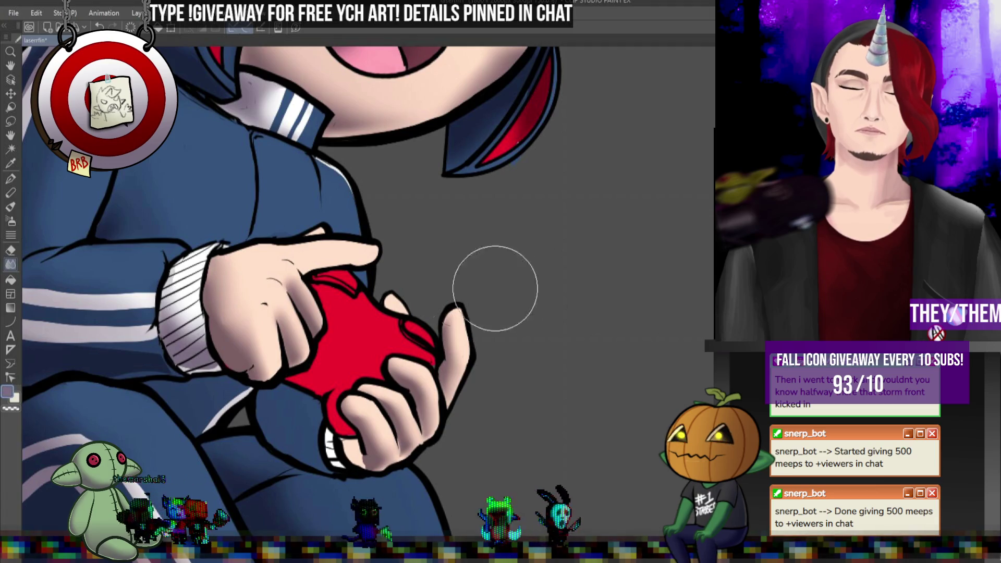
key("p")
left_click_drag(298, 266, 315, 268)
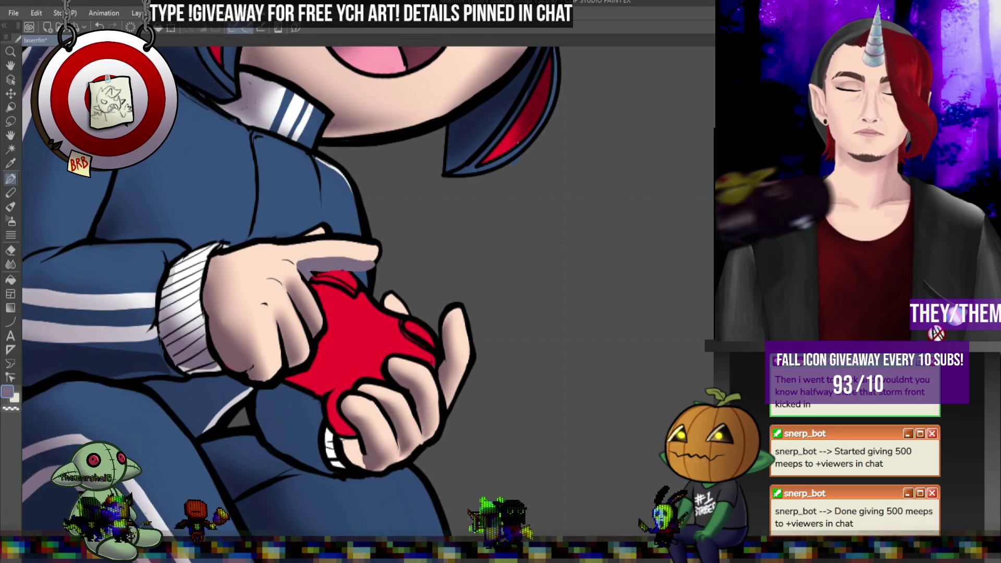
key("ctrl+z")
- Paint grey shading over the controller's lower red area, undoing the overreaching stroke
left_click(11, 264)
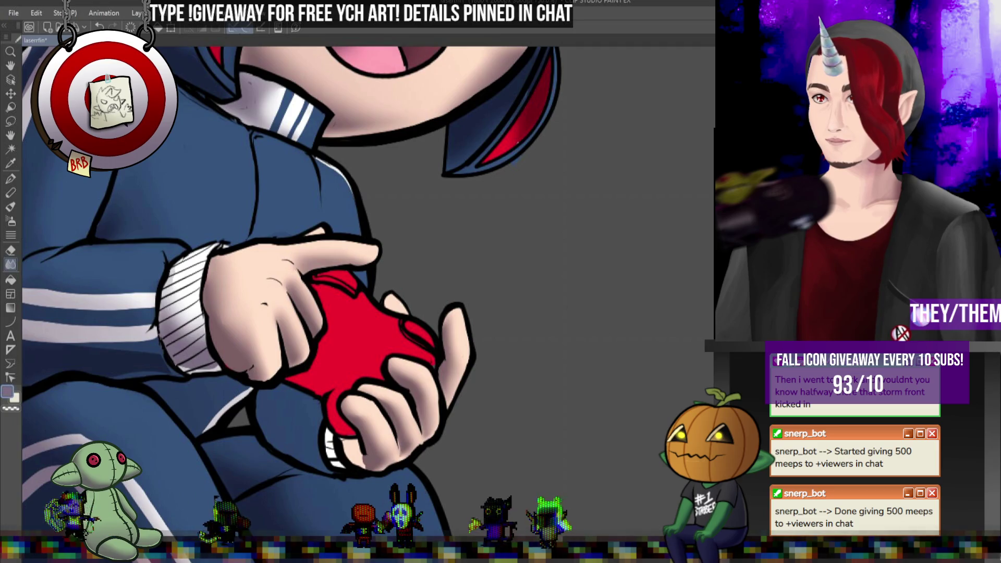
key("p")
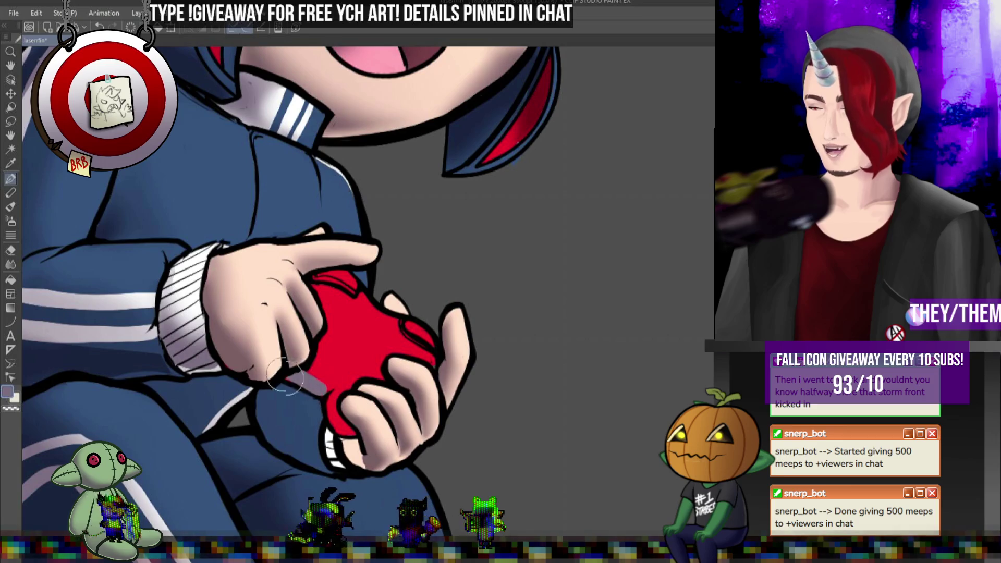
mouse_move(319, 371)
left_mouse_down()
mouse_move(329, 412)
mouse_move(365, 376)
mouse_move(344, 417)
mouse_move(395, 357)
mouse_move(385, 323)
mouse_move(327, 292)
mouse_move(323, 278)
mouse_move(318, 312)
mouse_move(396, 336)
mouse_move(353, 374)
left_mouse_up()
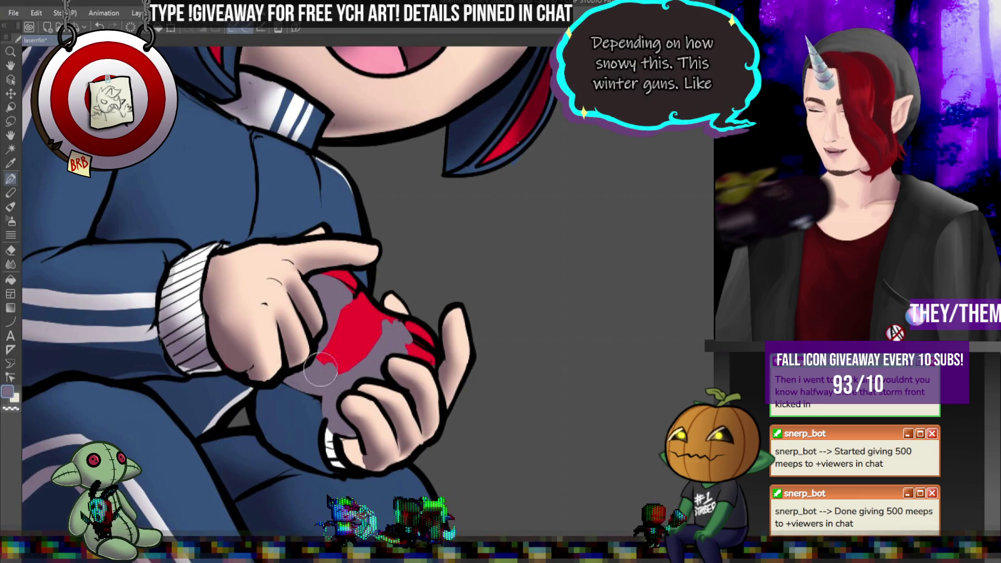
mouse_move(409, 348)
left_mouse_down()
mouse_move(424, 365)
mouse_move(432, 342)
mouse_move(472, 347)
left_mouse_up()
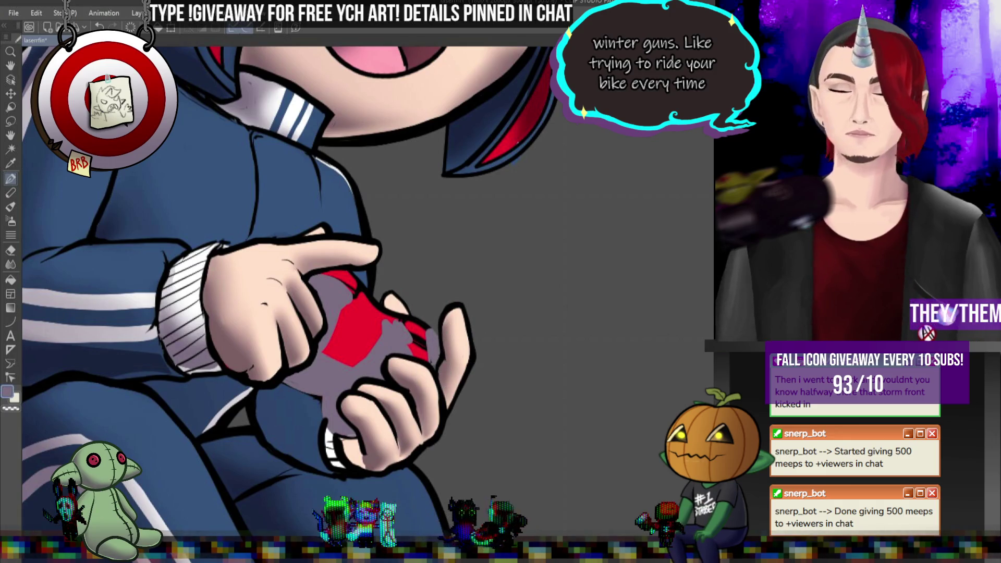
key("ctrl+z")
- Blend darker shading across the red controller and toward the fingers
left_click(11, 263)
mouse_move(333, 329)
left_mouse_down()
mouse_move(412, 328)
mouse_move(444, 346)
mouse_move(335, 291)
mouse_move(390, 287)
mouse_move(418, 301)
left_mouse_up()
mouse_move(297, 374)
left_mouse_down()
mouse_move(354, 434)
mouse_move(333, 382)
mouse_move(356, 381)
mouse_move(335, 420)
mouse_move(290, 402)
mouse_move(358, 424)
left_mouse_up()
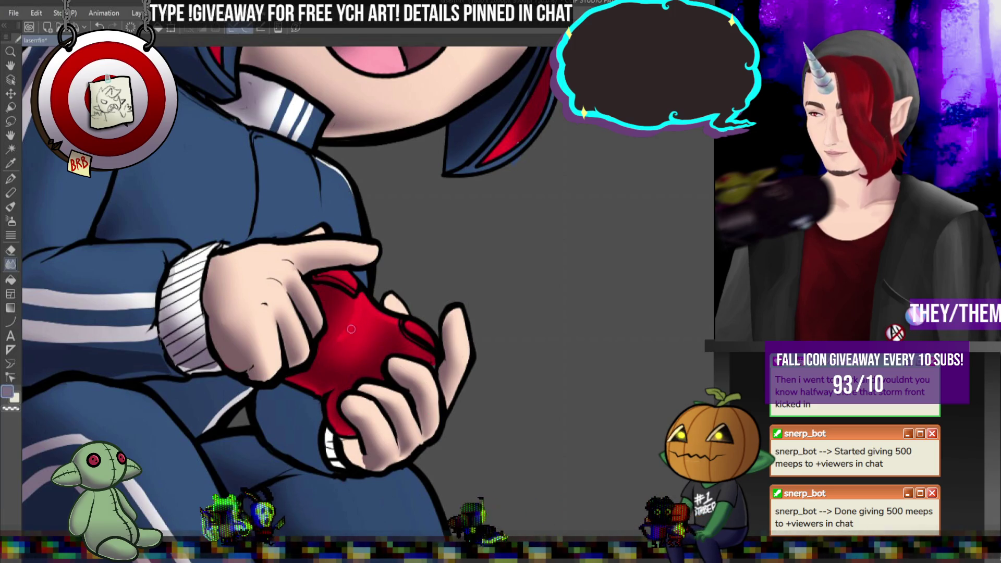
mouse_move(356, 294)
left_mouse_down()
mouse_move(336, 315)
mouse_move(464, 311)
left_mouse_up()
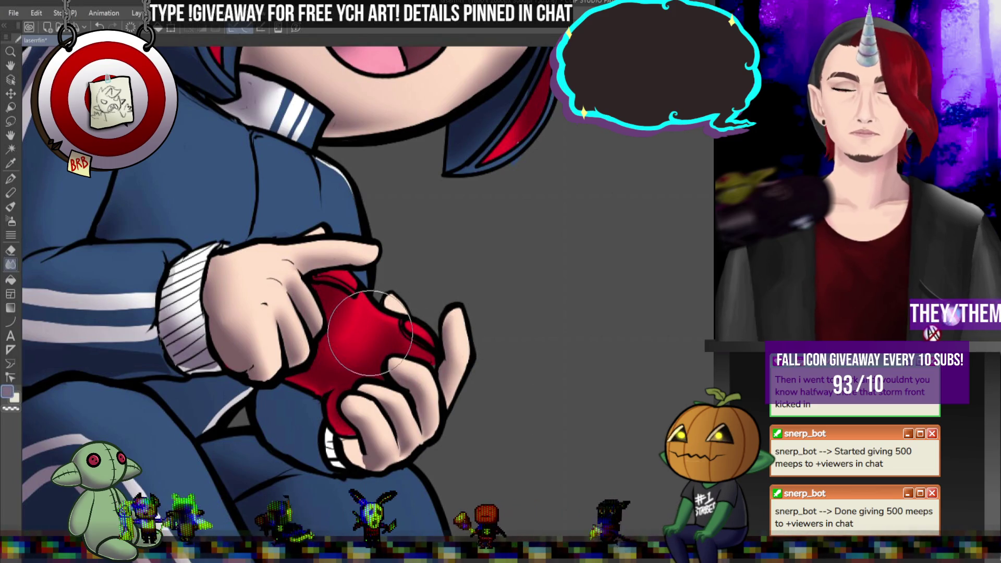
scroll(370, 334, "down", 5)
scroll(380, 289, "up", 4)
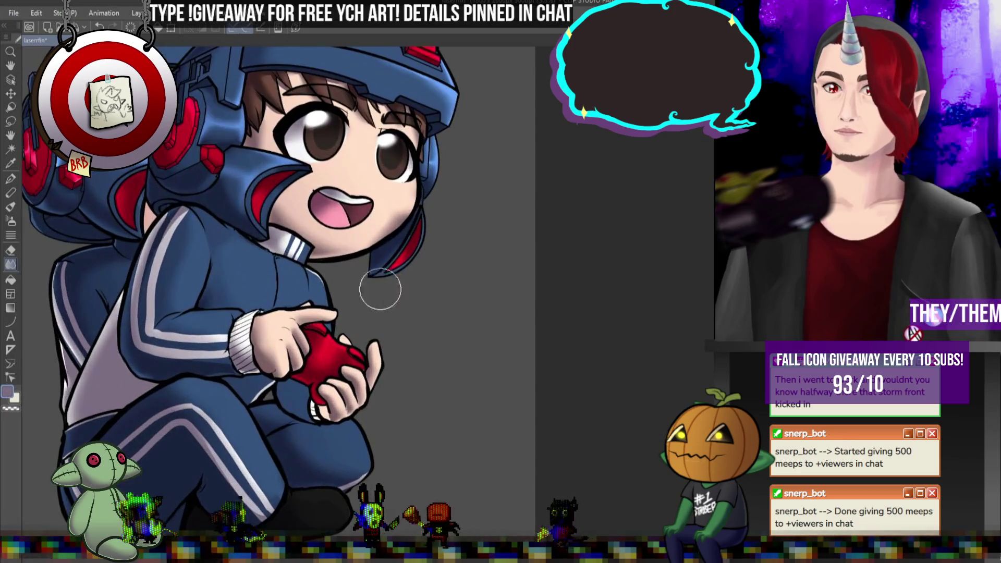
scroll(380, 289, "up", 1)
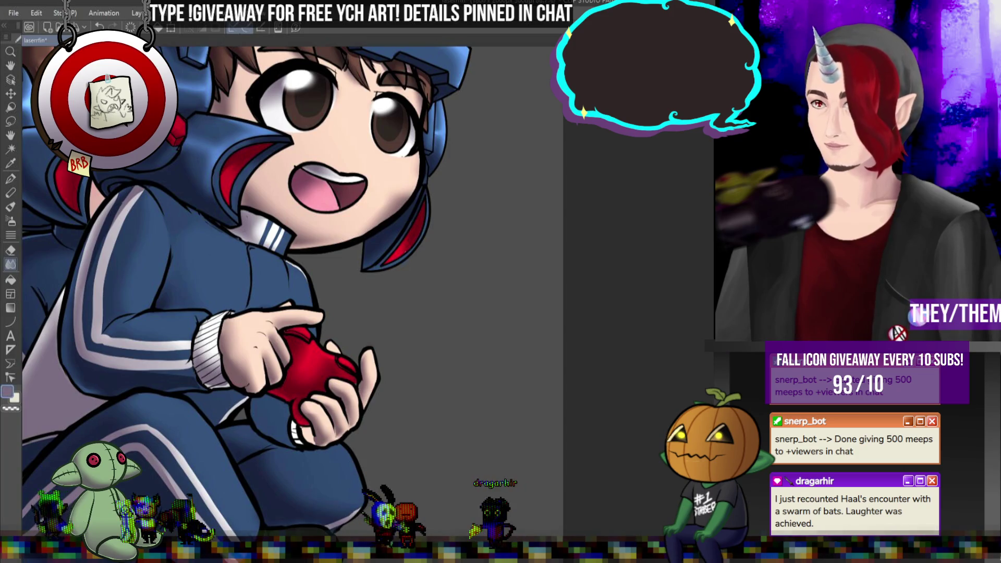
scroll(353, 310, "down", 4)
scroll(353, 310, "up", 3)
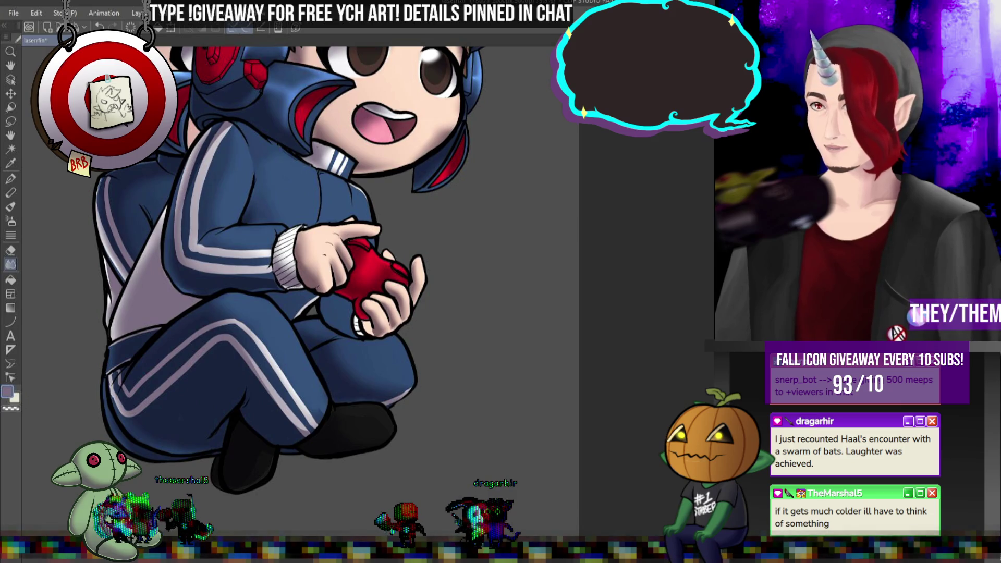
scroll(436, 275, "down", 4)
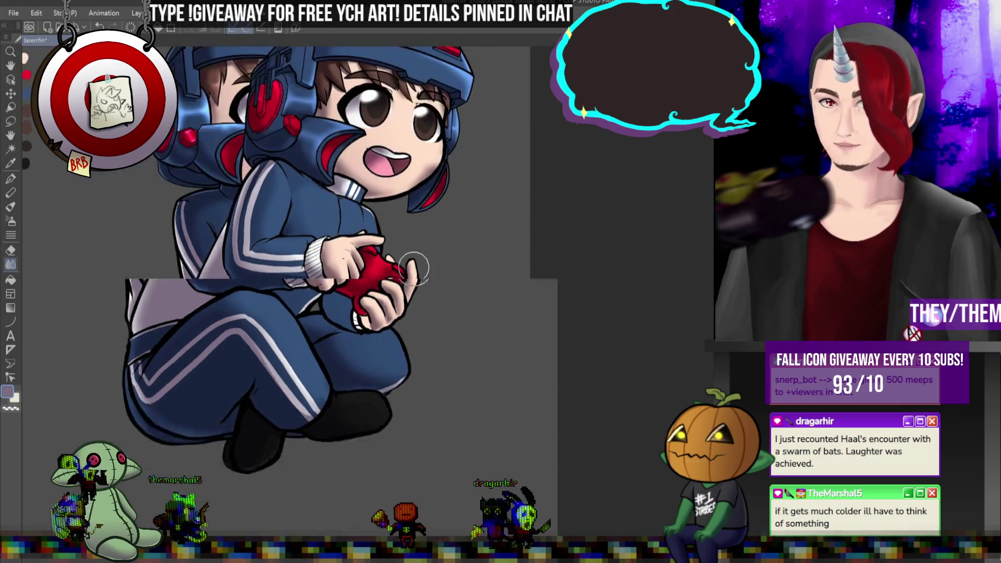
scroll(551, 284, "up", 2)
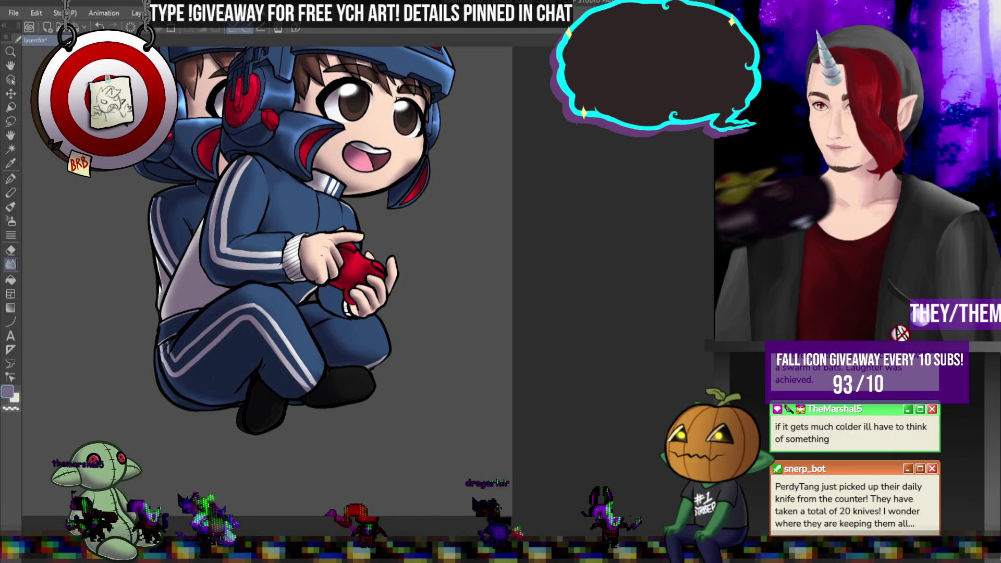
key("ctrl+z")
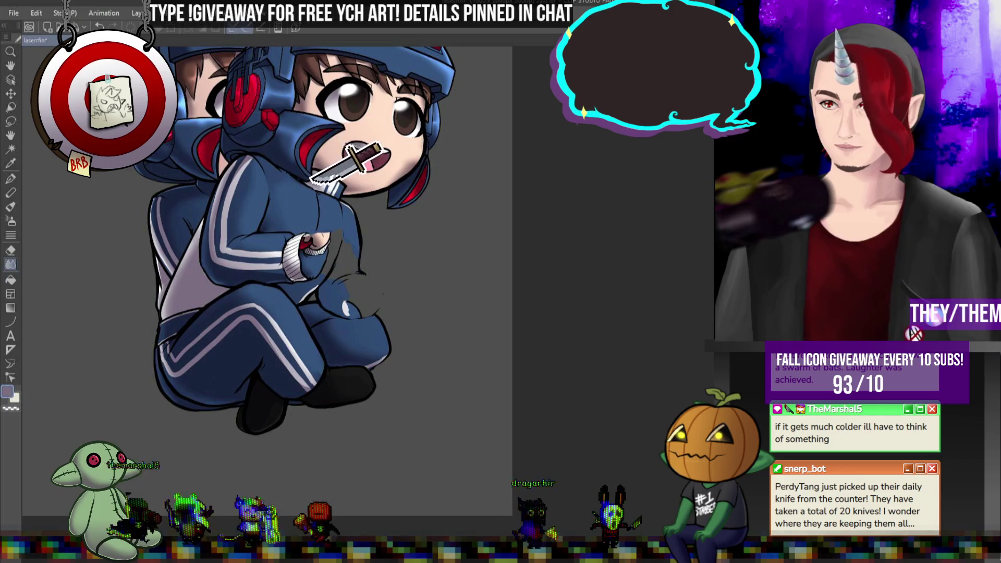
key("ctrl+y")
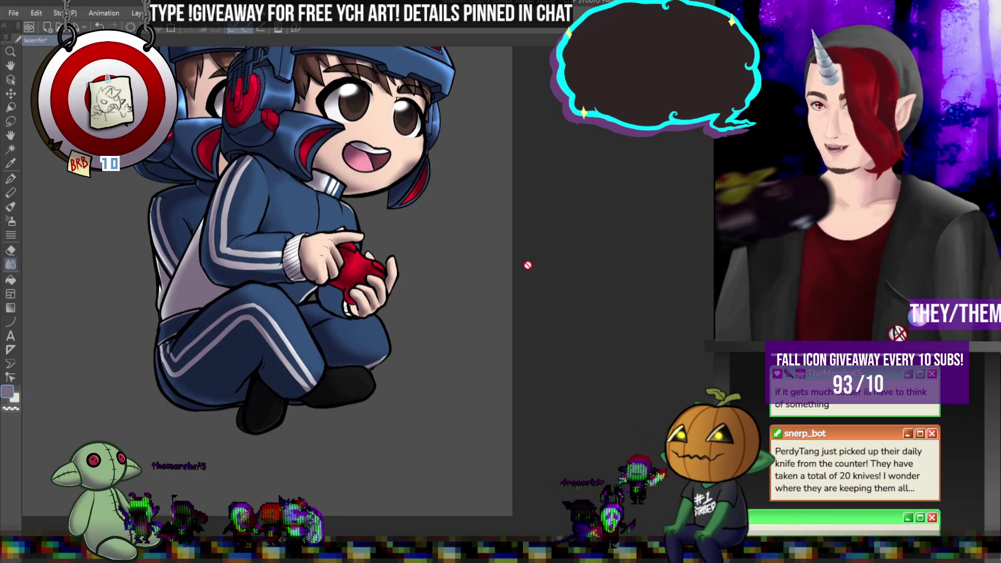
scroll(365, 309, "up", 1)
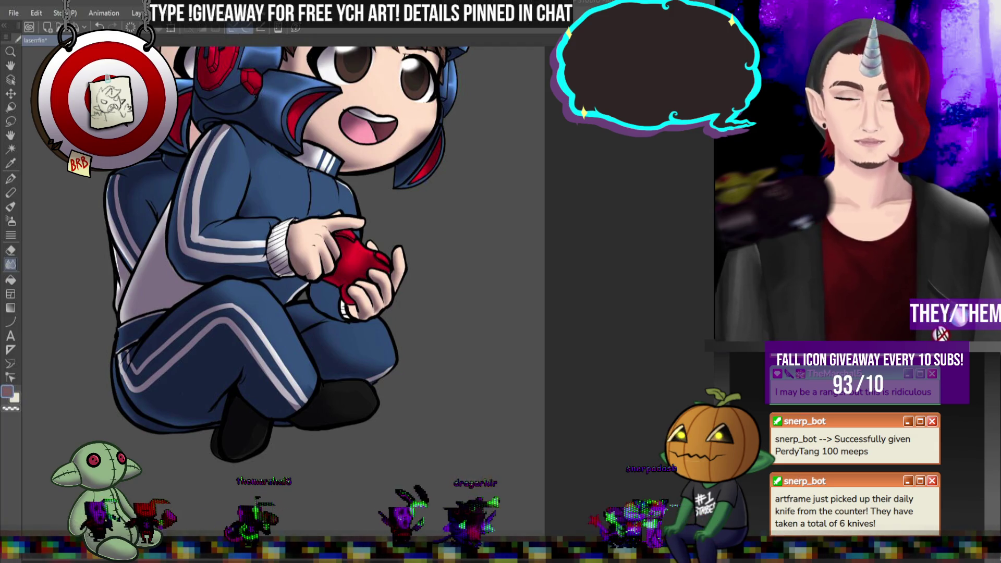
scroll(364, 364, "up", 1)
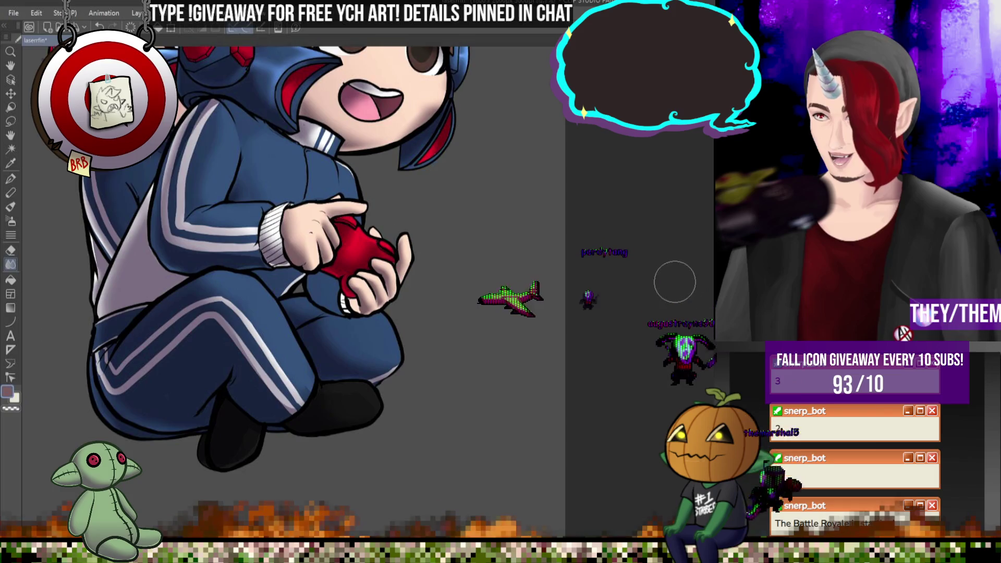
scroll(674, 282, "up", 1)
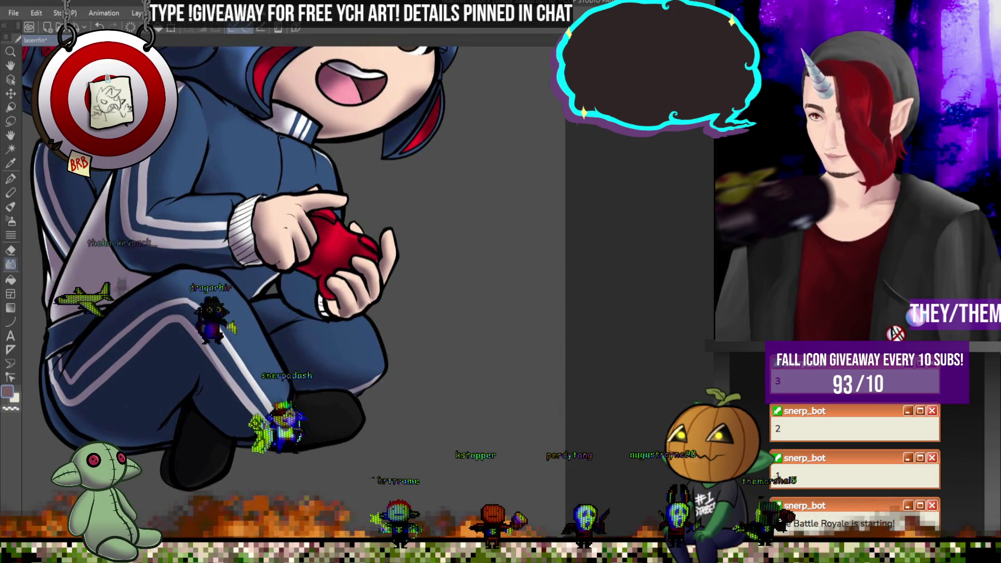
scroll(252, 401, "up", 1)
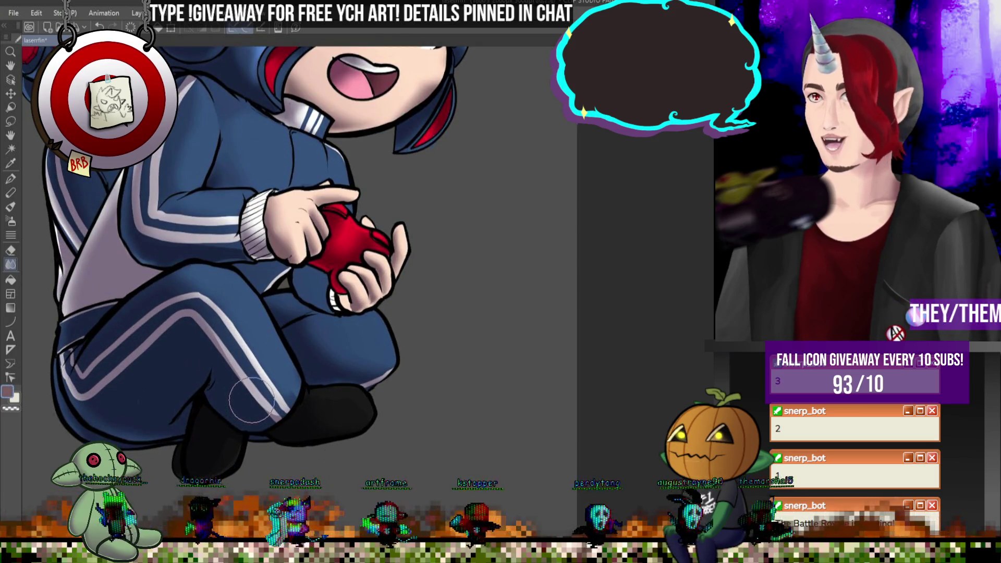
key("x")
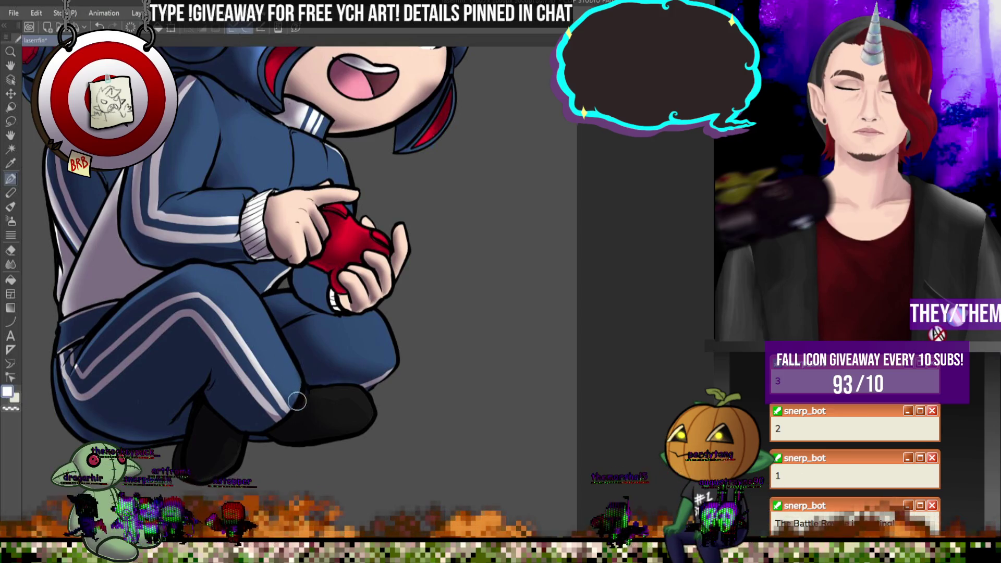
- Paint a faint white highlight along the tracksuit leg's lower edge, then pick the Blend tool
left_click_drag(371, 388, 395, 355)
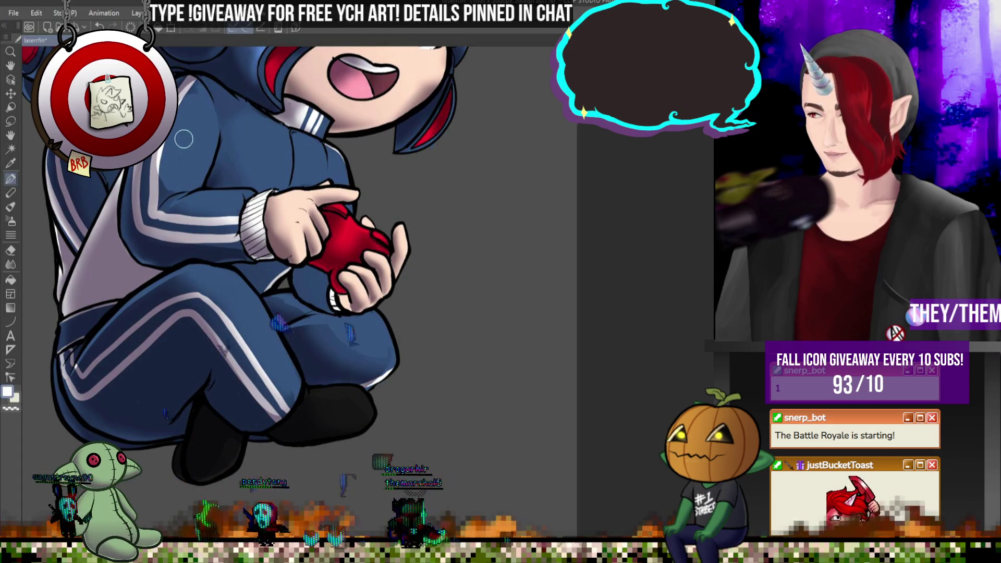
key("j")
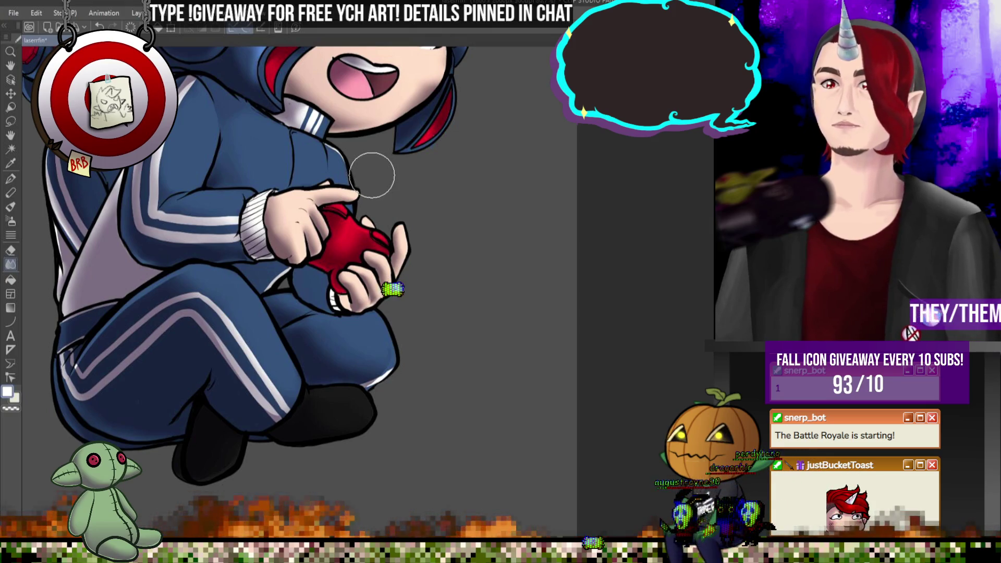
scroll(365, 167, "down", 5)
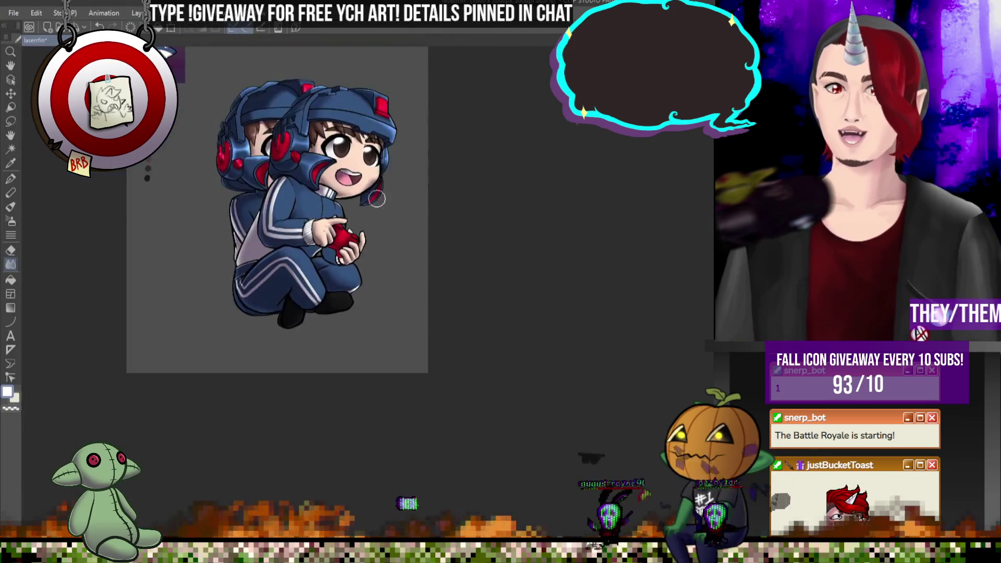
scroll(341, 126, "up", 5)
scroll(341, 126, "up", 3)
scroll(468, 259, "down", 2)
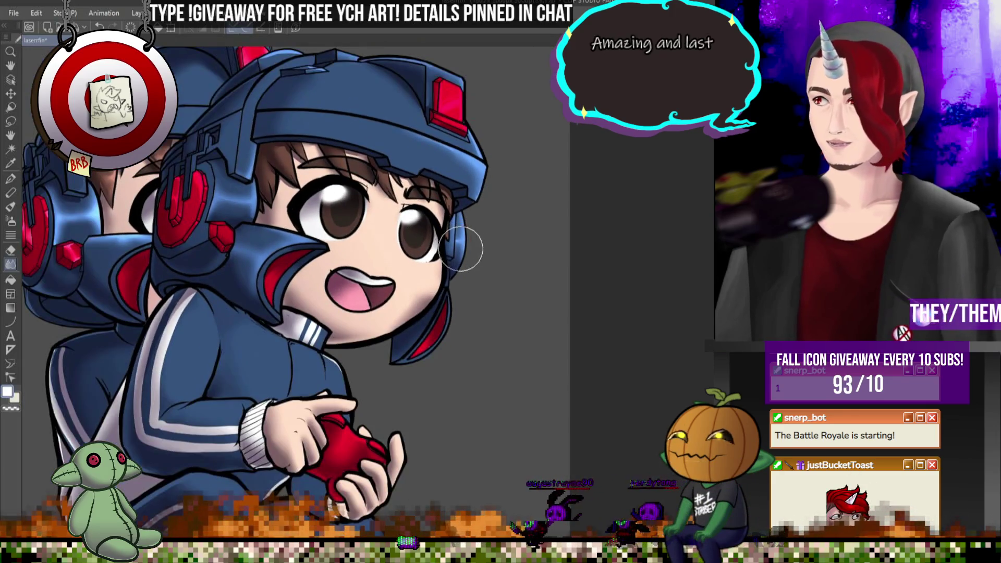
scroll(466, 252, "up", 2)
scroll(463, 244, "down", 4)
scroll(461, 234, "up", 4)
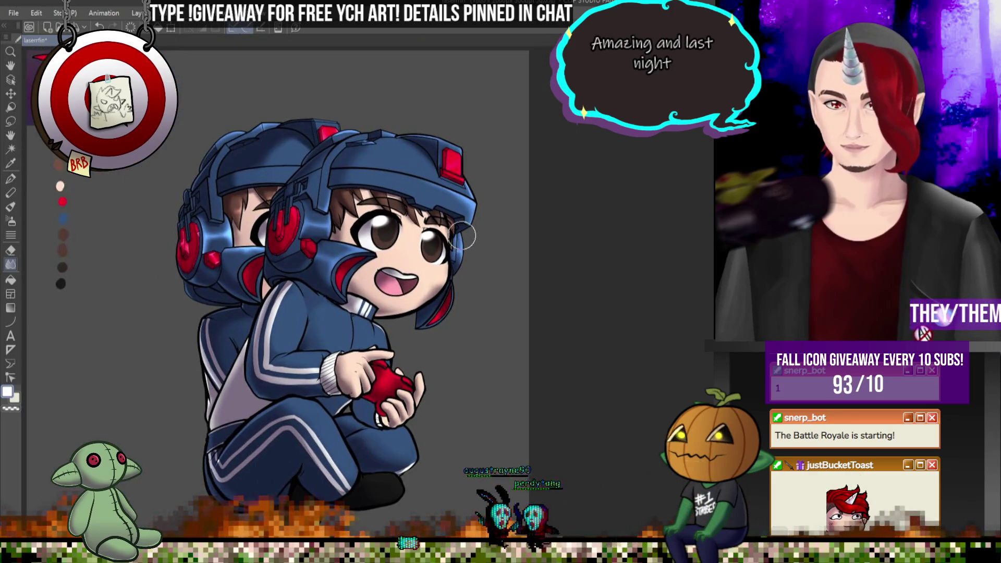
scroll(460, 231, "down", 1)
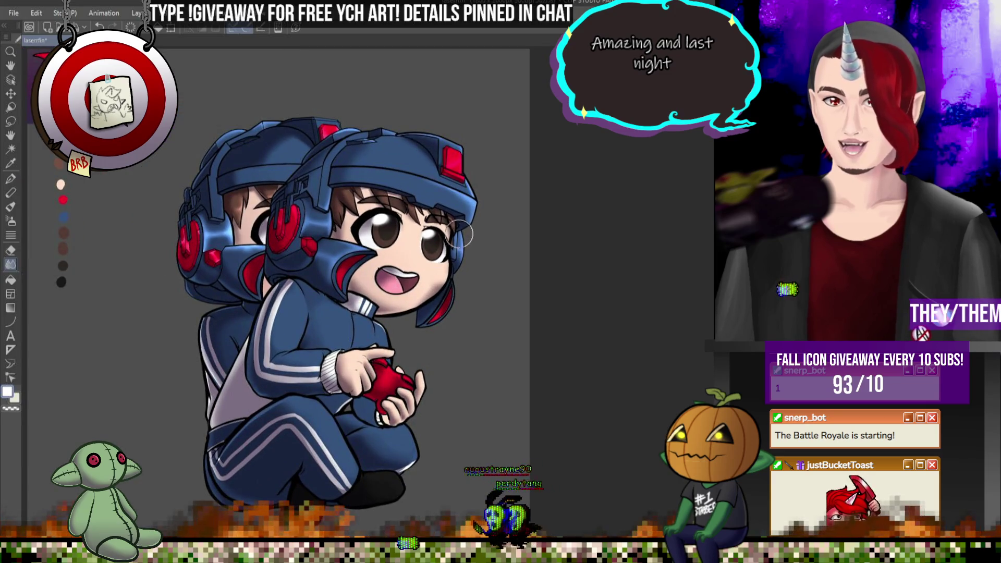
scroll(421, 249, "up", 5)
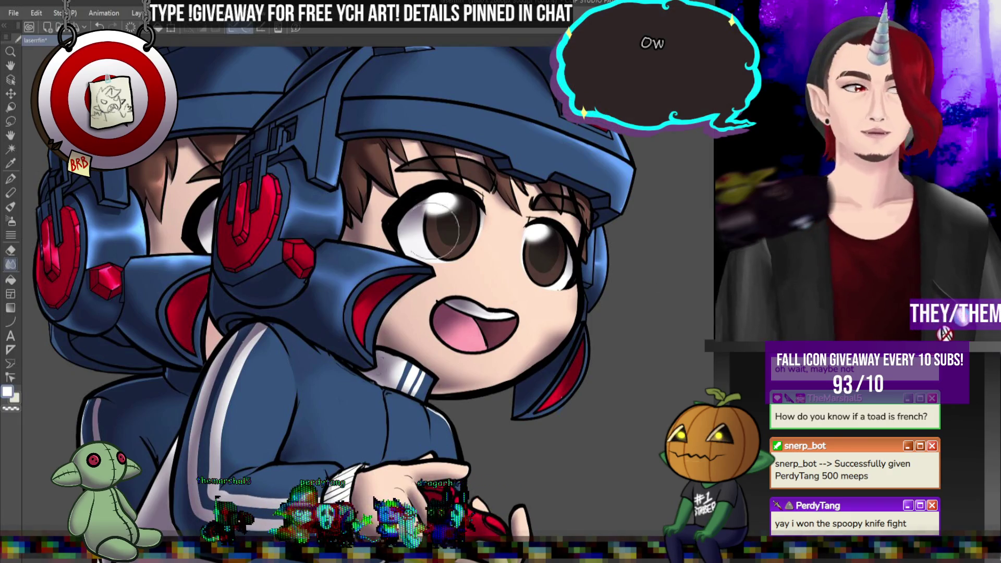
scroll(324, 198, "down", 5)
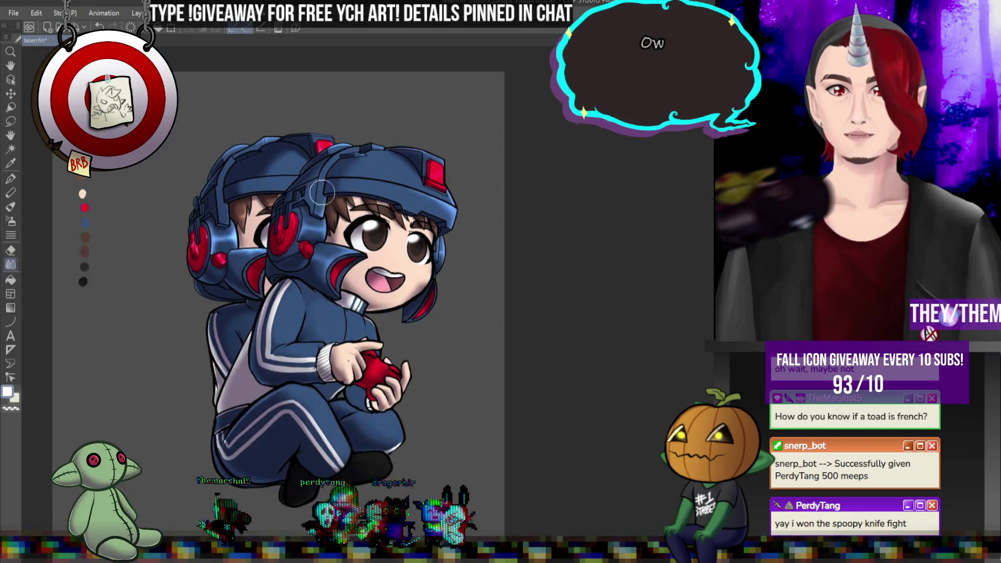
scroll(323, 198, "up", 5)
scroll(339, 163, "up", 2)
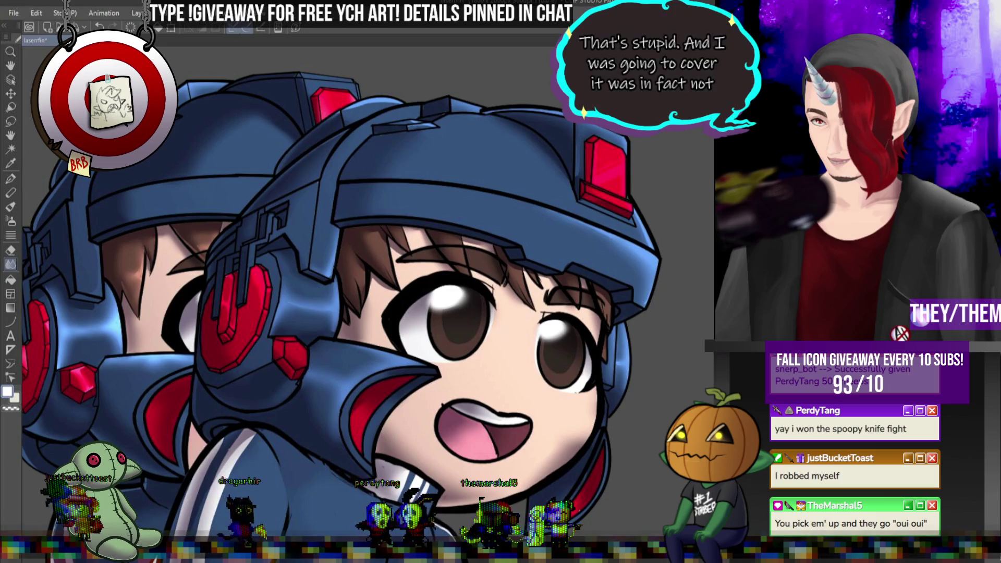
scroll(435, 88, "up", 5)
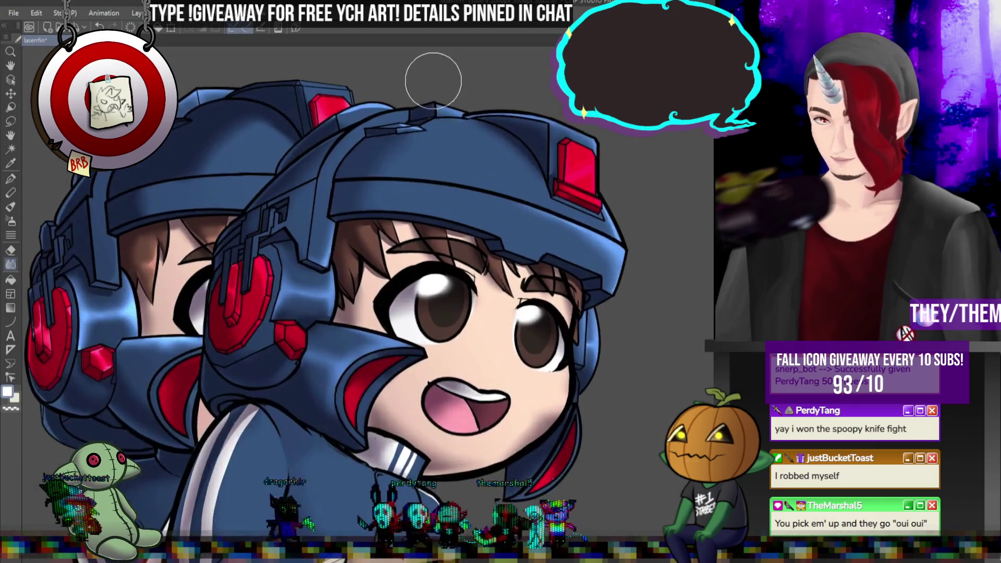
- Shrink the brush and sample the helmet's light blue-grey for the pen
key("bracketleft")
key("bracketleft")
key("bracketleft")
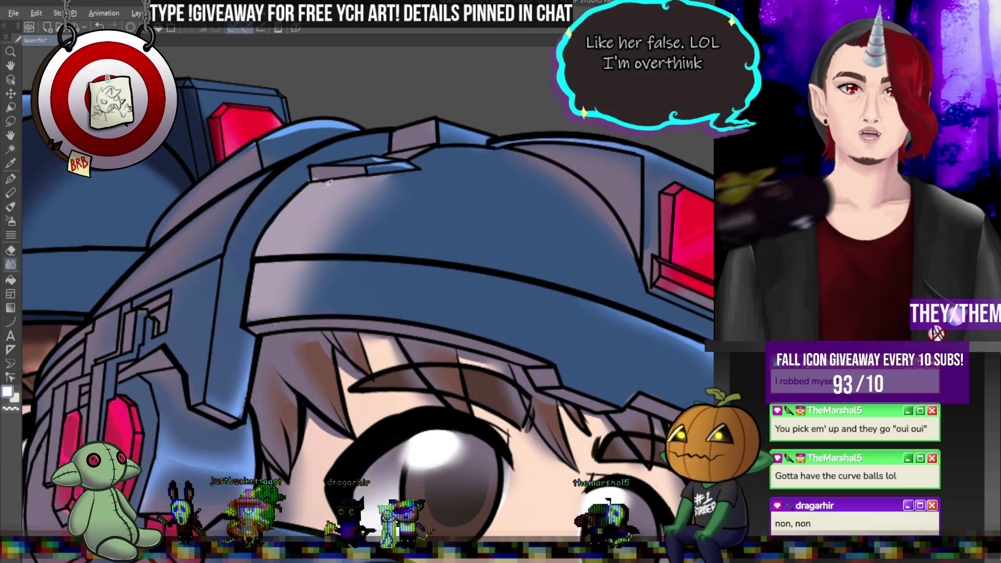
left_click(332, 180, "alt")
left_click(8, 180)
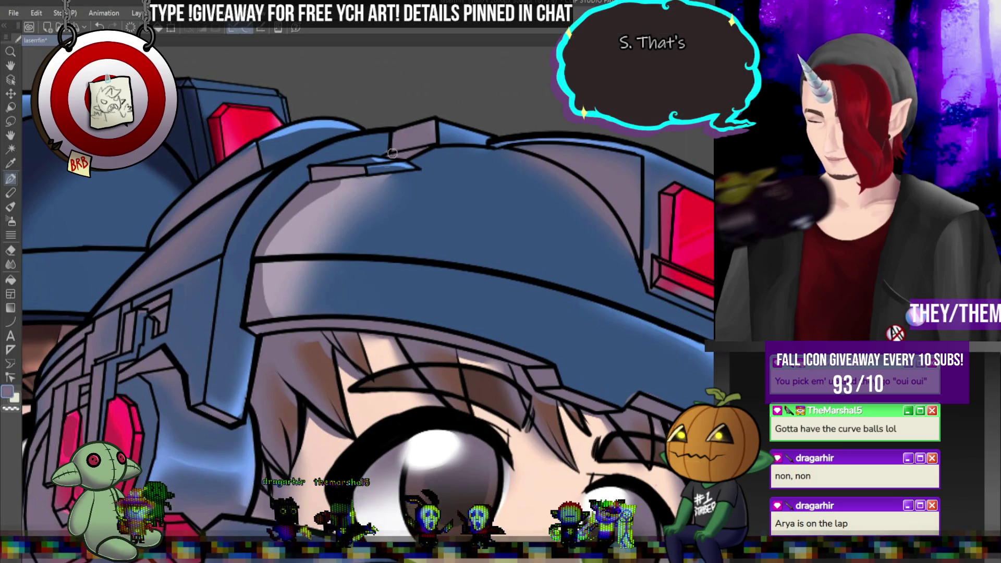
- Blend the visor brim shading smooth and undo the lavender haze stroke
left_click(10, 263)
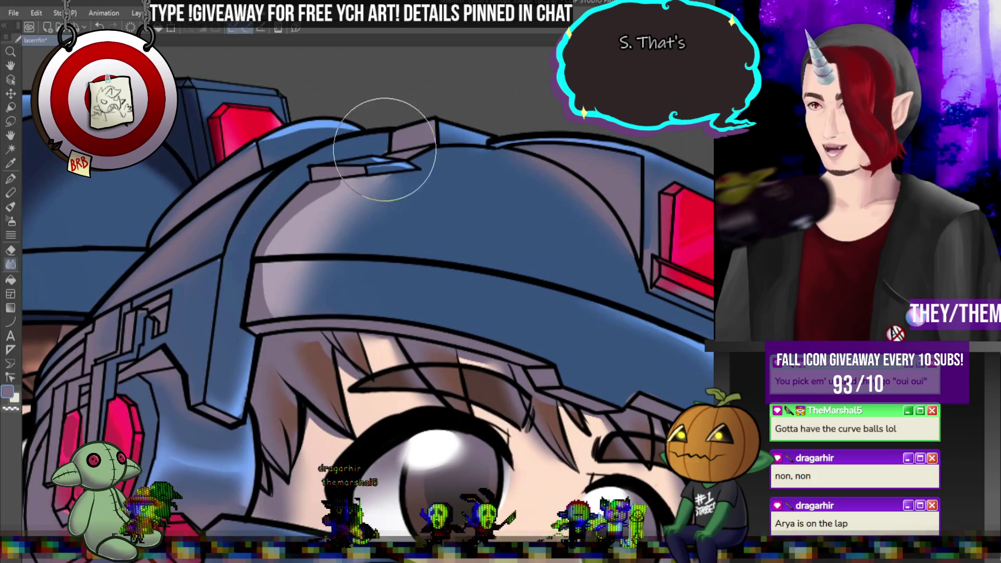
left_click_drag(270, 254, 291, 296)
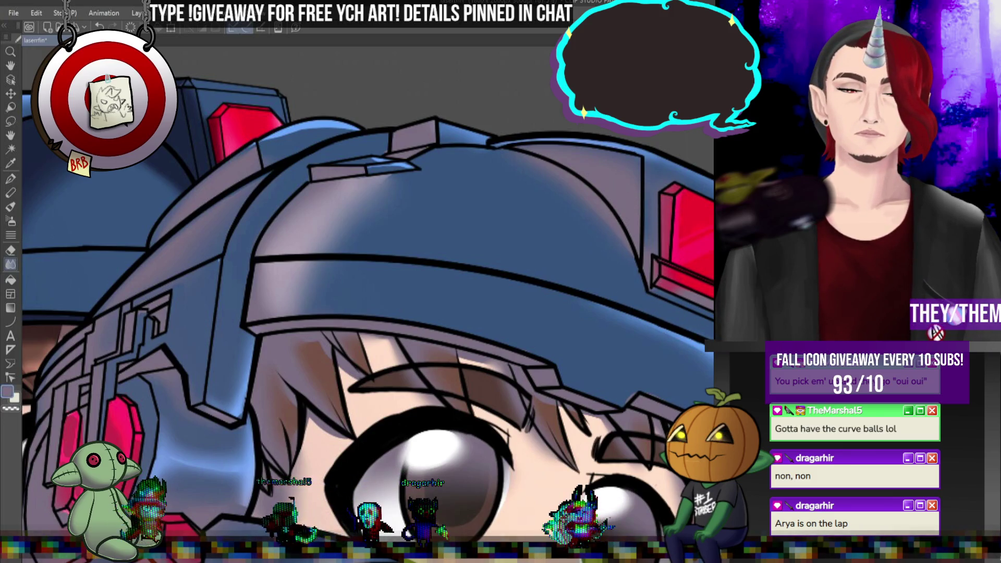
key("ctrl+z")
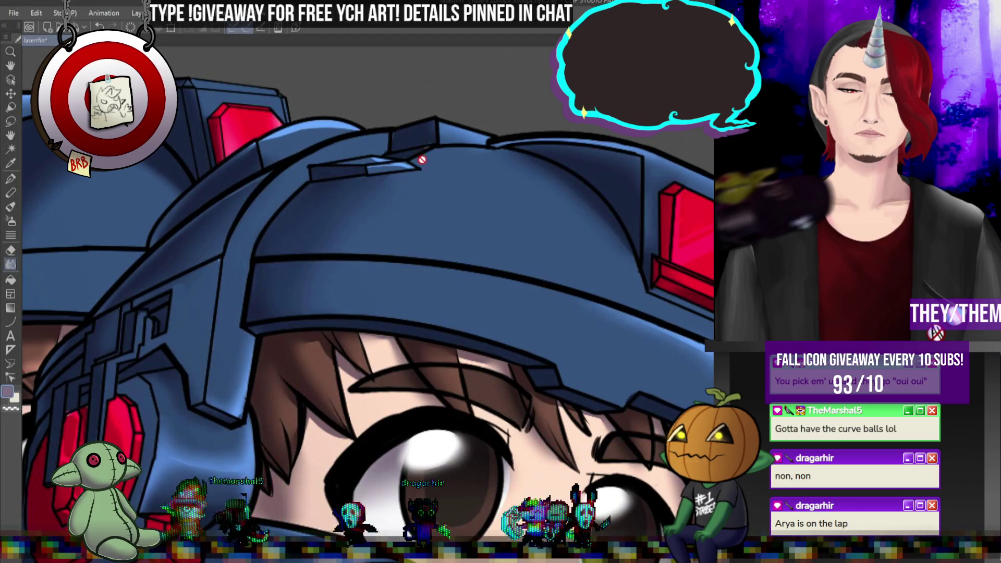
scroll(491, 265, "down", 5)
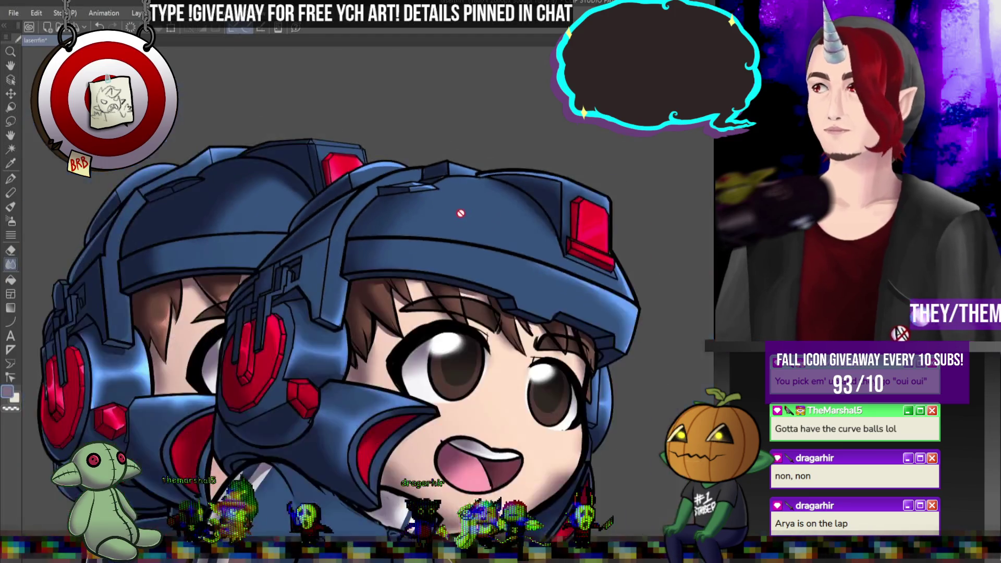
scroll(557, 304, "up", 3)
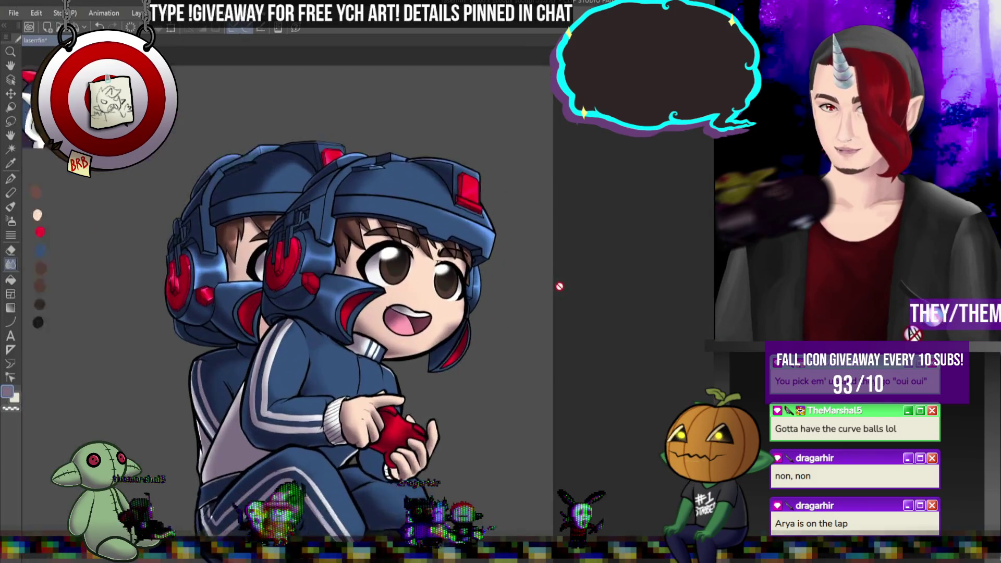
scroll(555, 301, "down", 3)
scroll(554, 298, "up", 2)
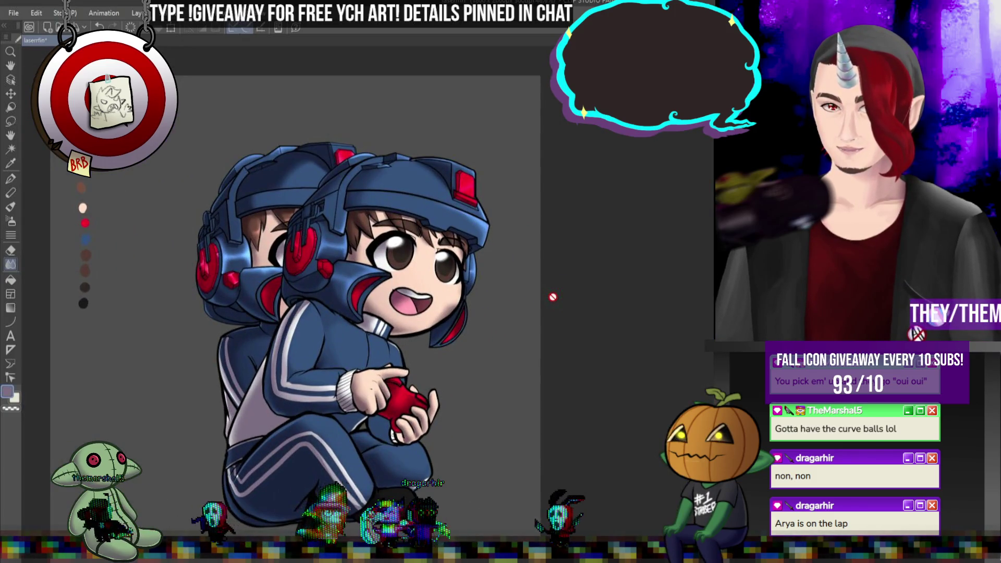
scroll(318, 370, "up", 3)
scroll(354, 369, "down", 3)
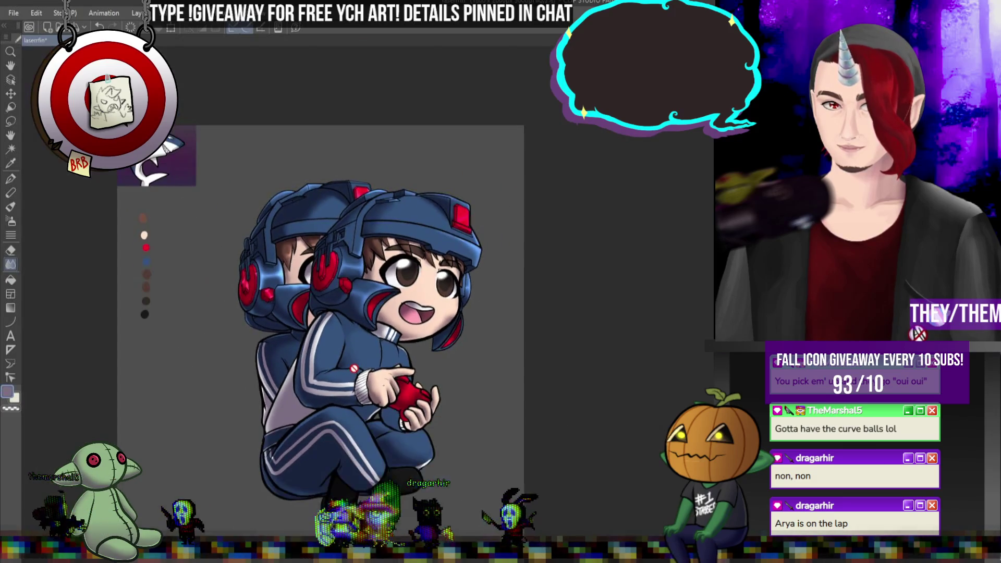
scroll(434, 385, "up", 2)
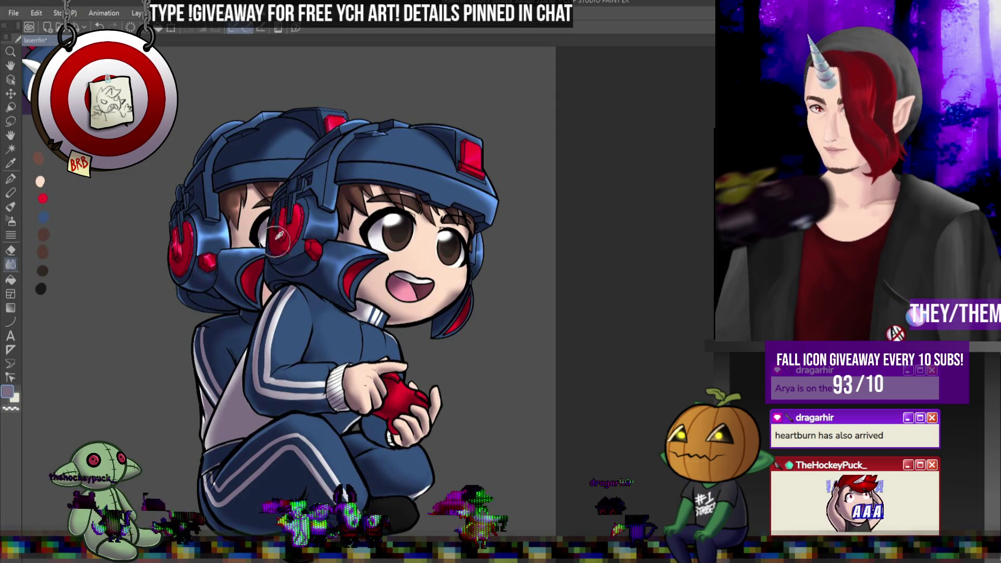
key("p")
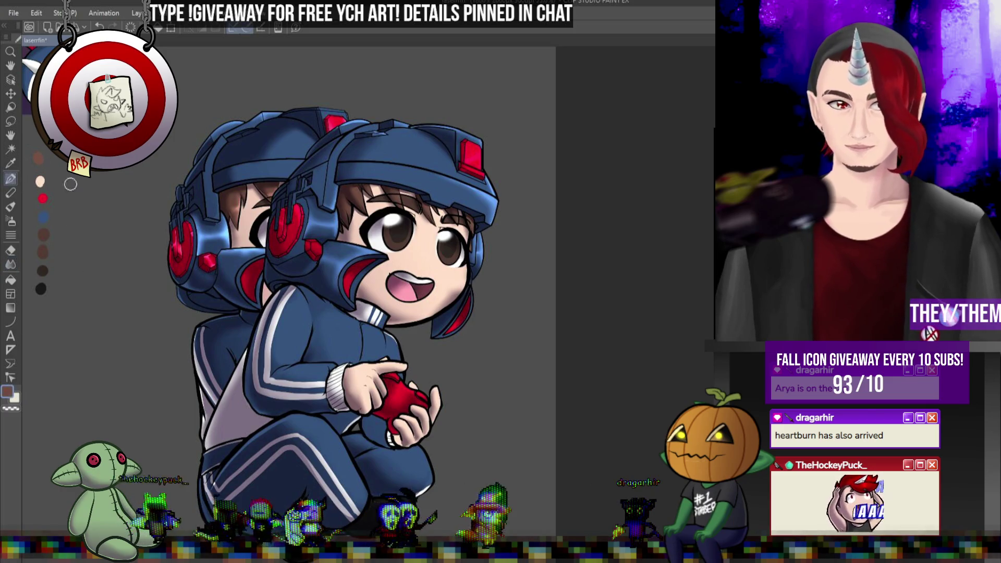
scroll(305, 219, "up", 5)
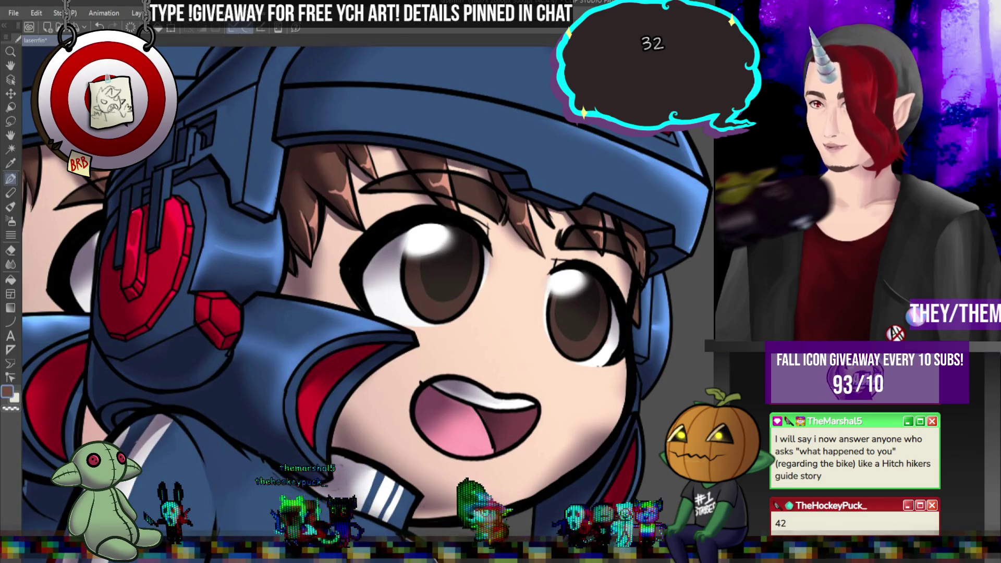
scroll(530, 390, "down", 5)
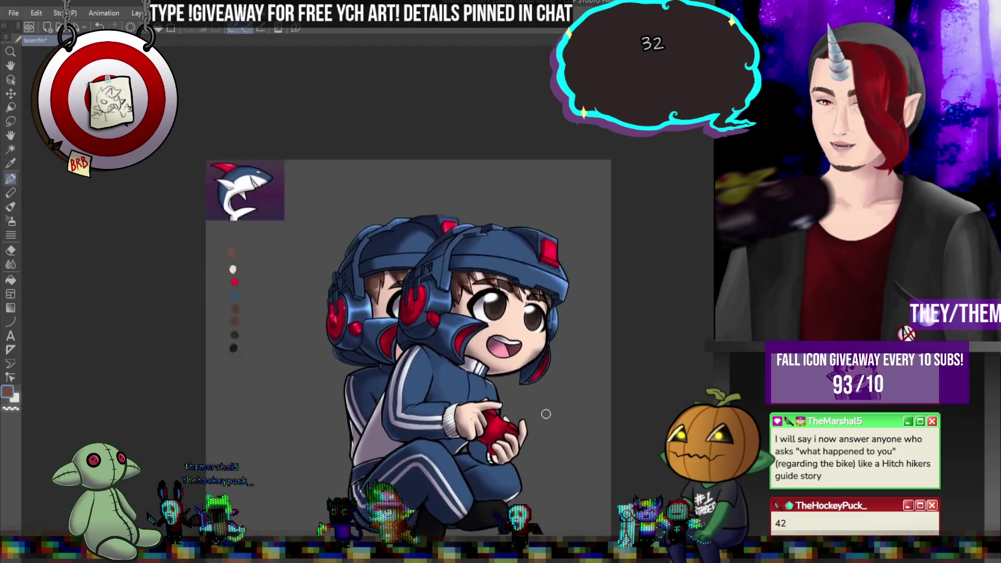
scroll(543, 407, "up", 3)
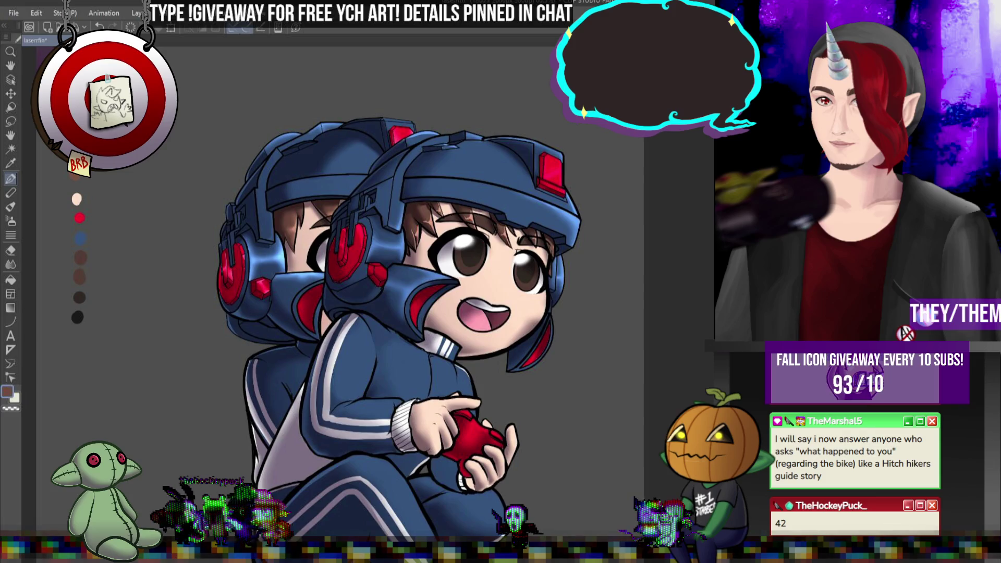
scroll(410, 286, "down", 2)
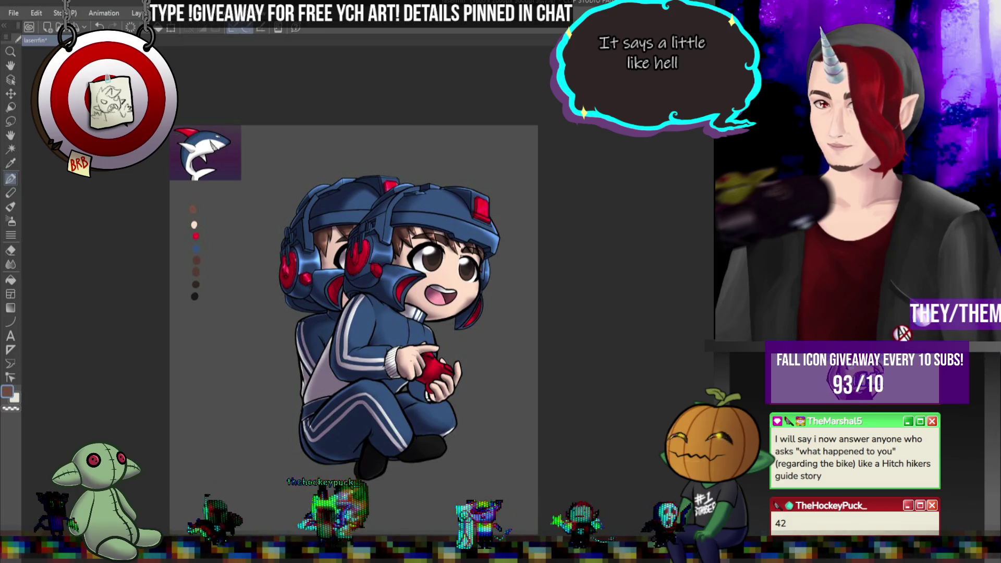
scroll(446, 393, "up", 6)
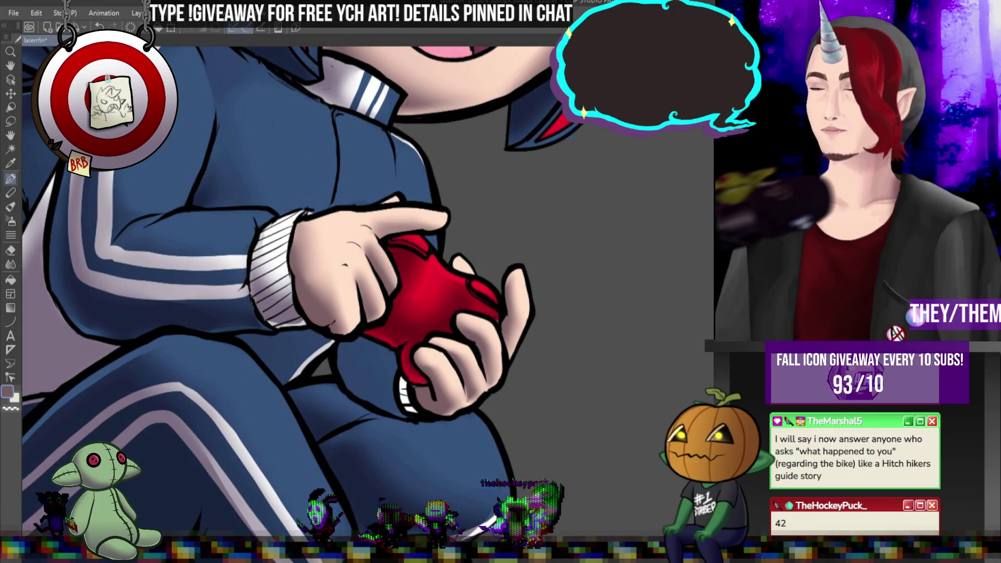
key("ctrl+z")
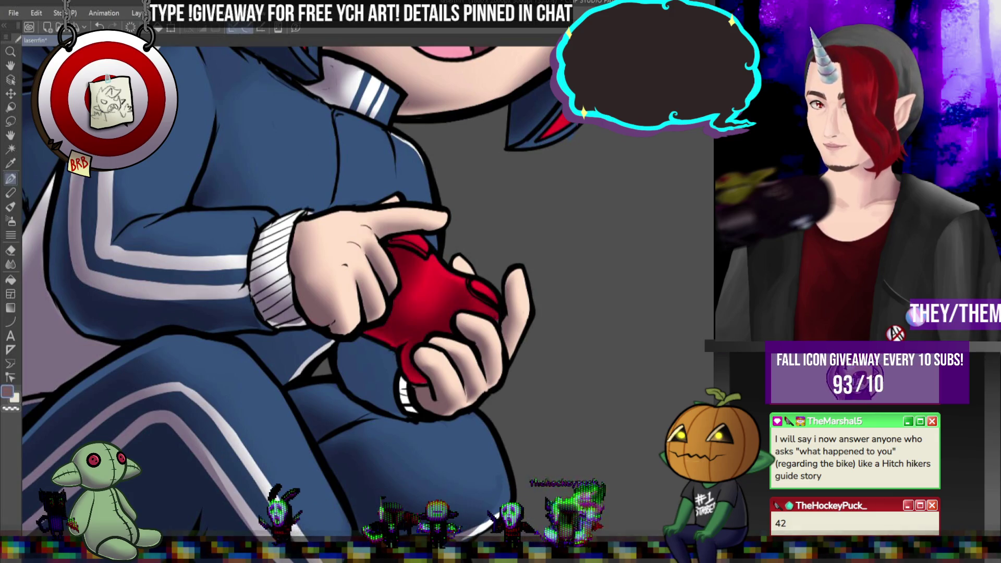
key("ctrl+y")
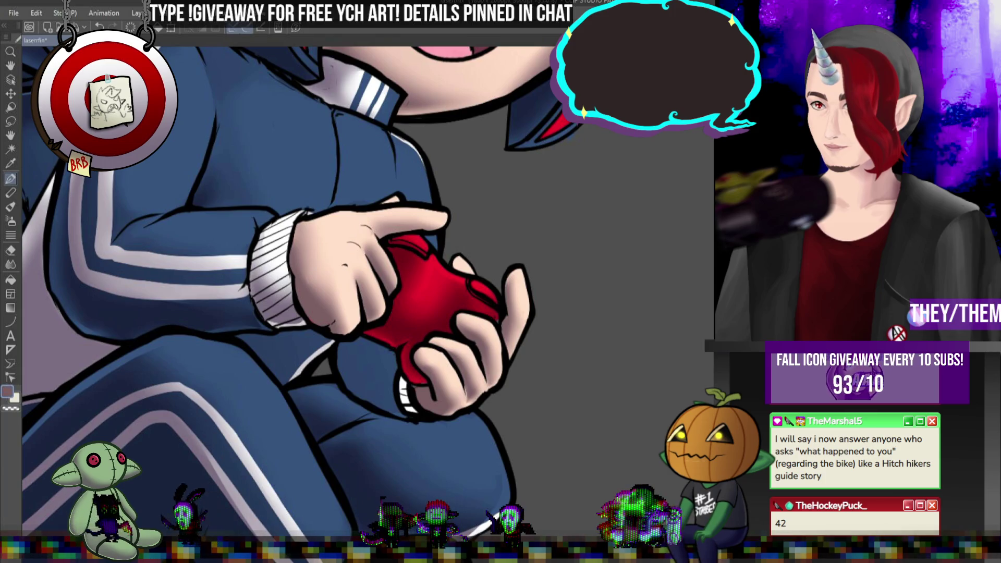
key("ctrl+z")
key("ctrl+y")
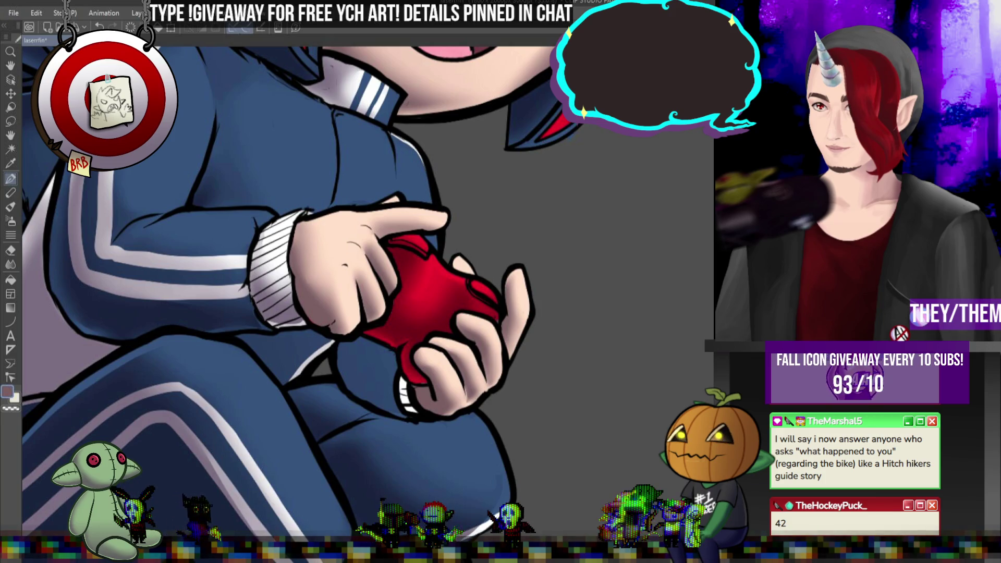
key("ctrl+z")
key("ctrl+y")
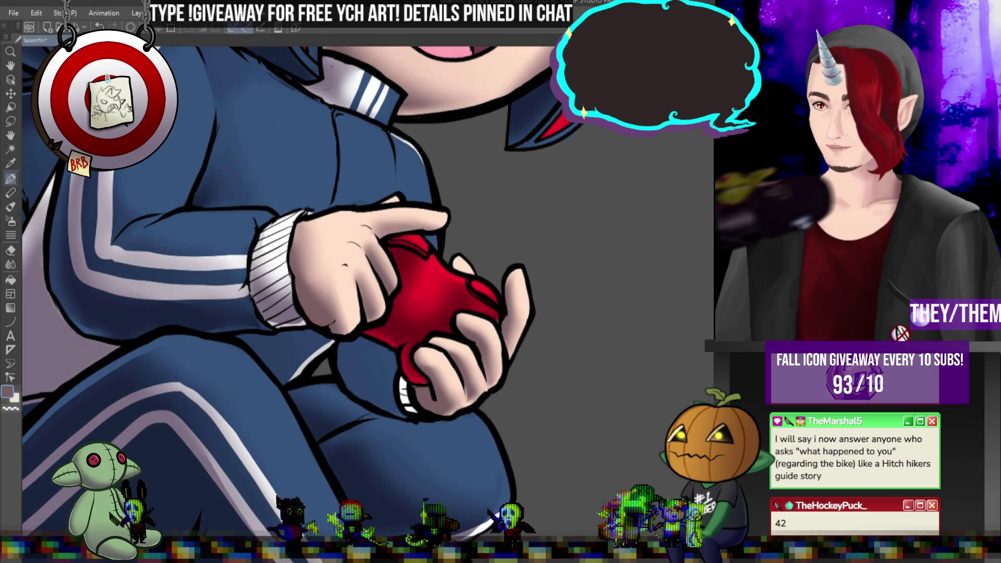
scroll(368, 283, "down", 8)
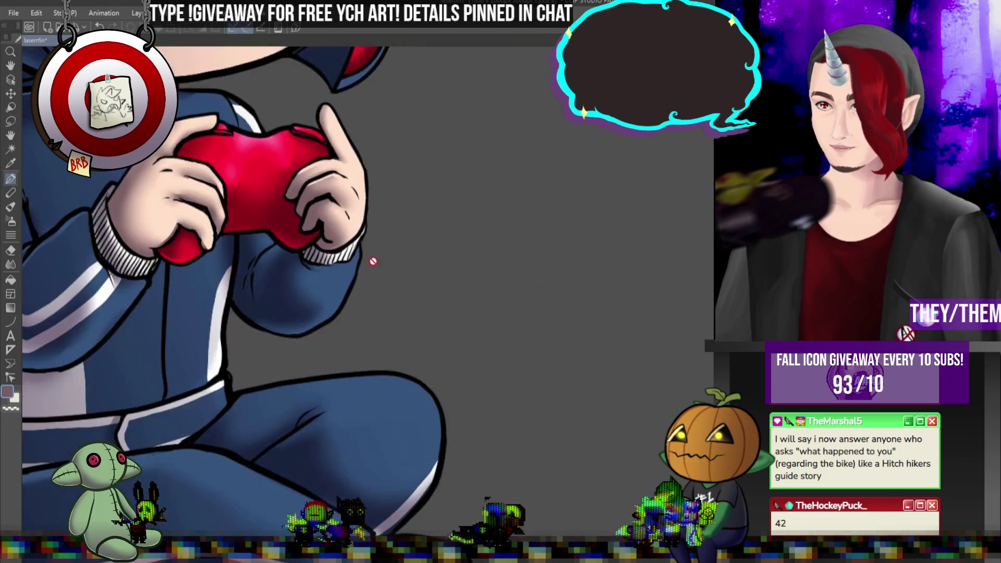
scroll(368, 282, "up", 3)
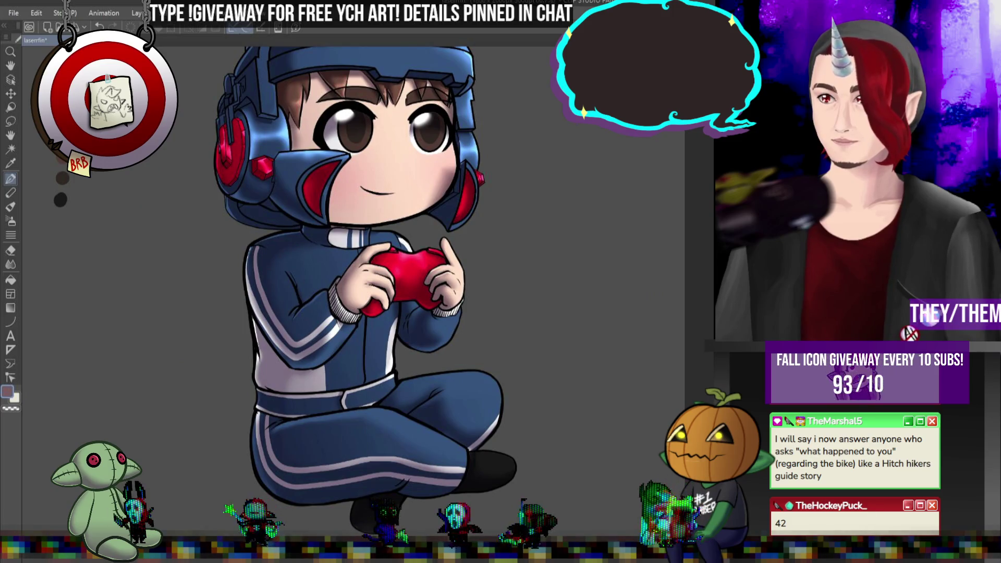
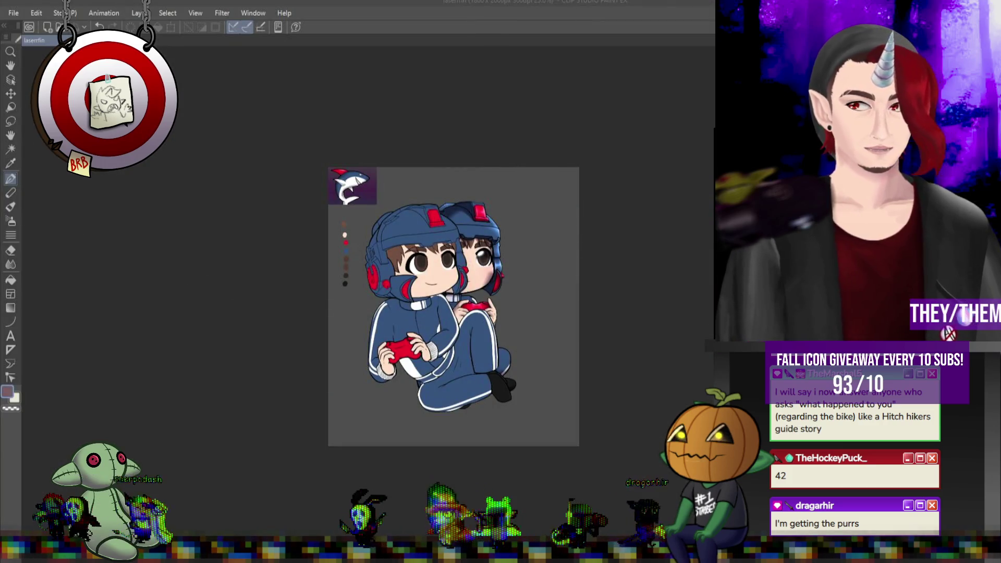
- Undo the duplicated, offset copy so only the centred chibi holding the red controller remains
key("ctrl+z")
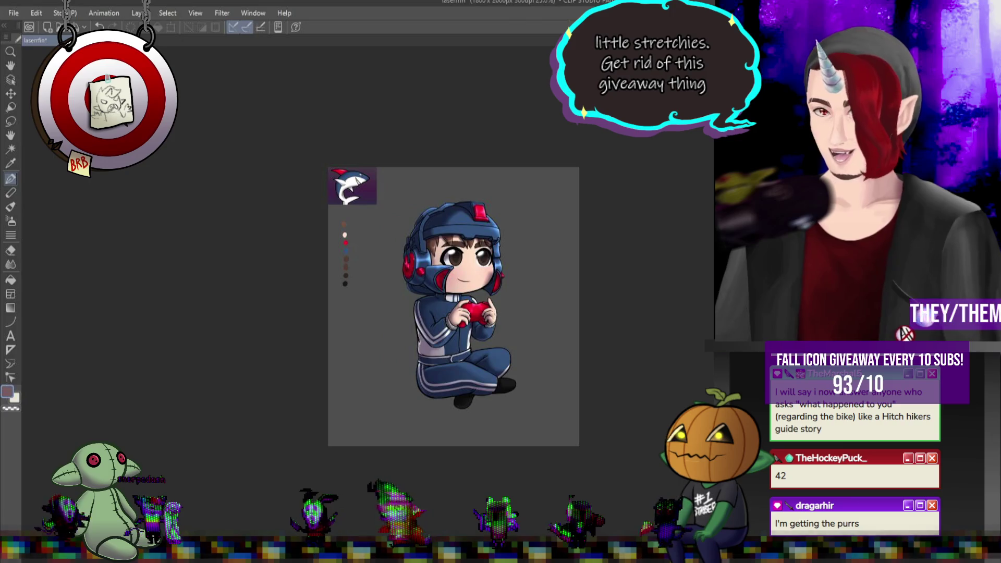